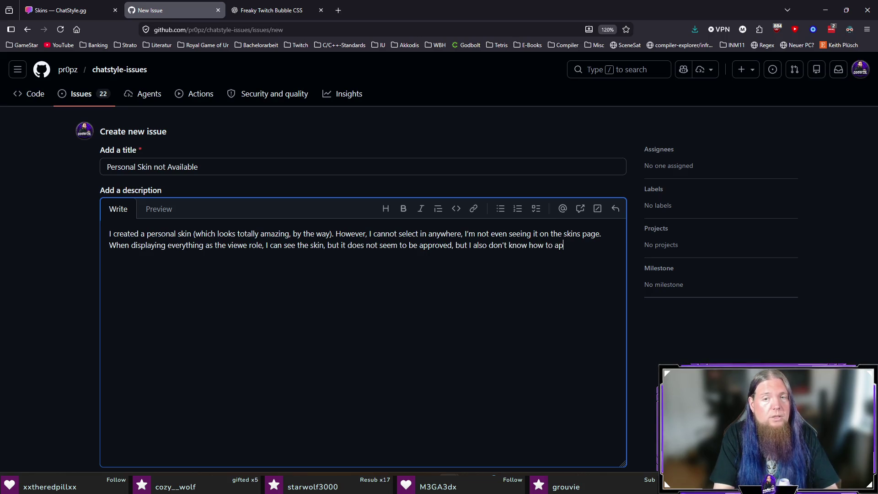
Step: Open a new browser tab beside the GitHub issue draft
{"action": "key", "text": "ctrl+t"}
Step: Search GIPHY for 'fix it' and open the SNL FIX IT!! reaction GIF
{"action": "type", "text": "giphy"}
{"action": "key", "text": "Return"}
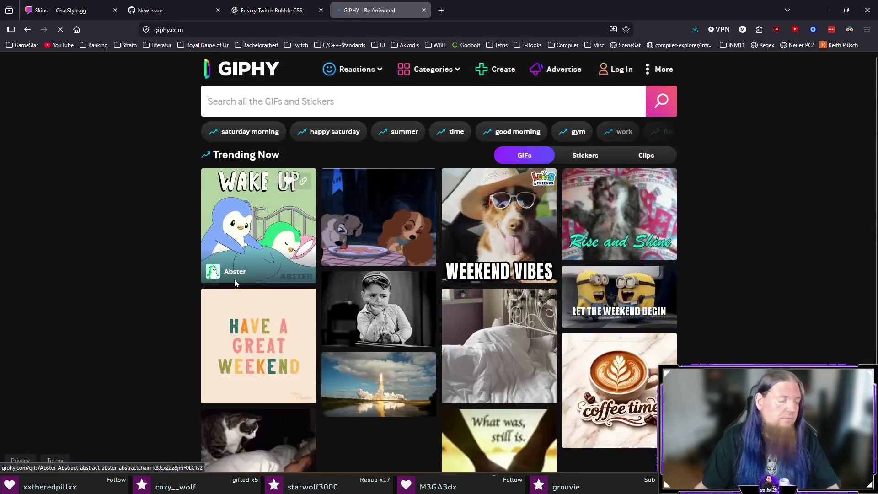
{"action": "type", "text": "fix it"}
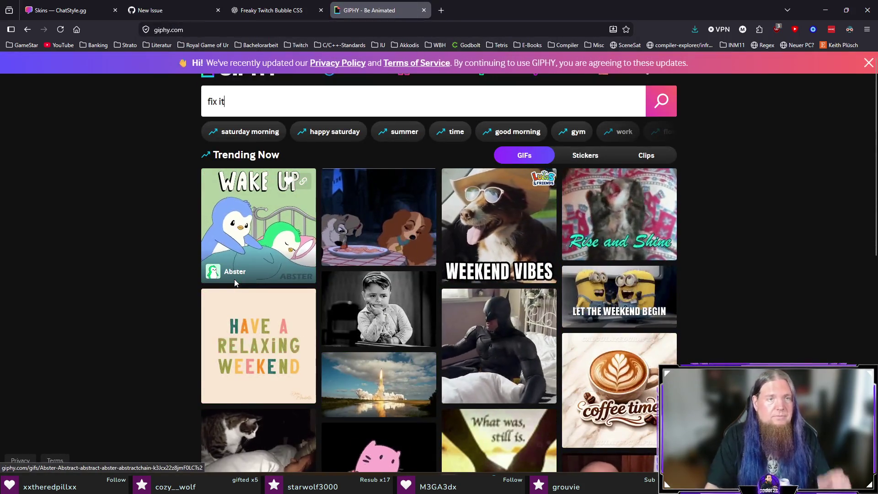
{"action": "key", "text": "Return"}
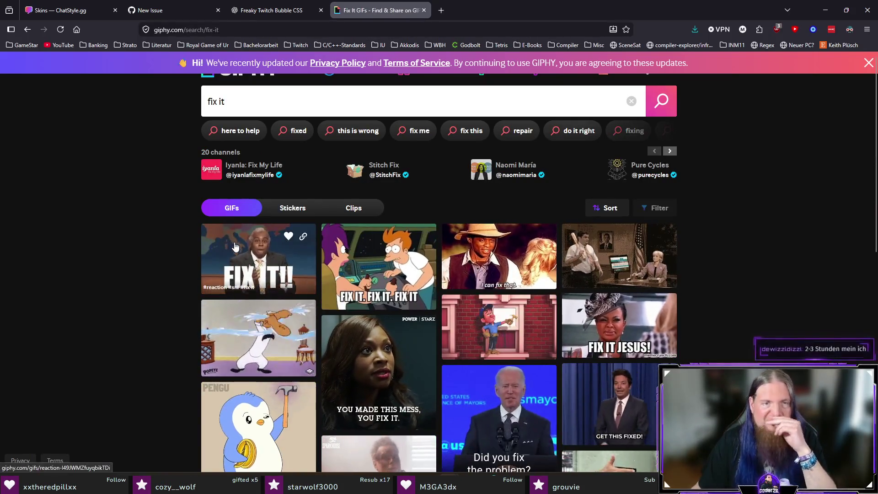
{"action": "left_click", "coordinate": [234, 246]}
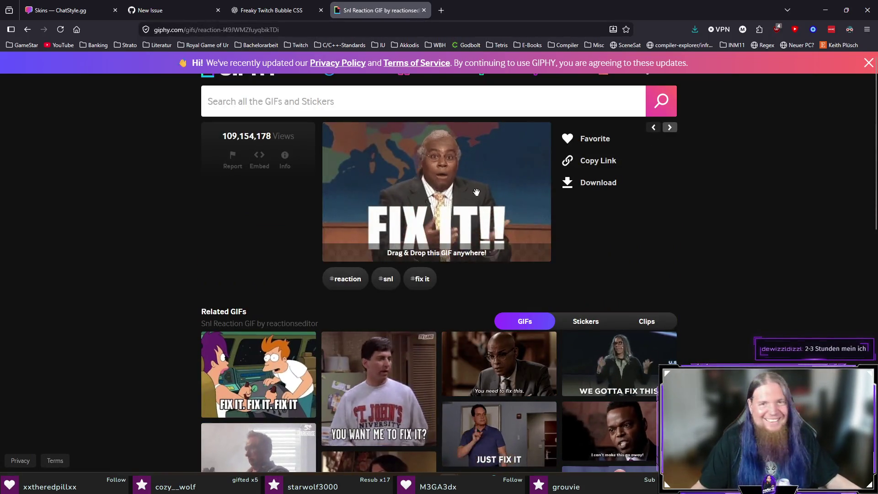
Step: Save the FIX IT!! GIF to the computer and return to the GitHub issue draft
{"action": "right_click", "coordinate": [467, 172]}
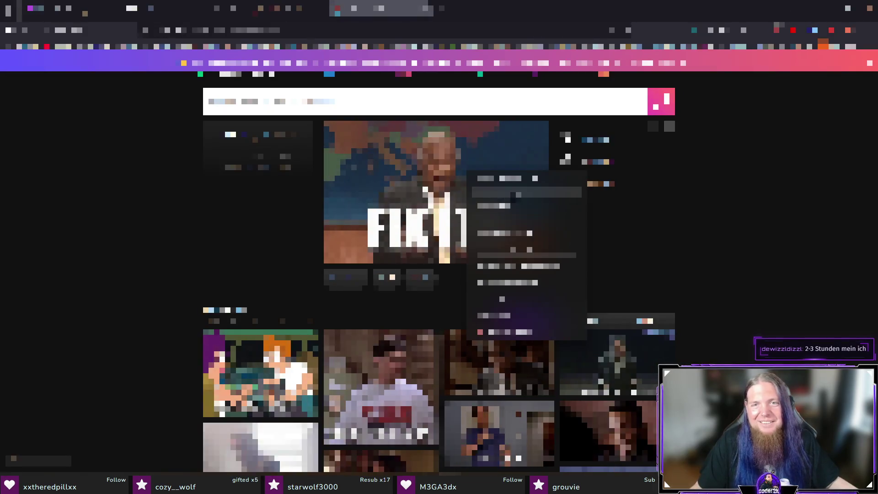
{"action": "left_click", "coordinate": [501, 195]}
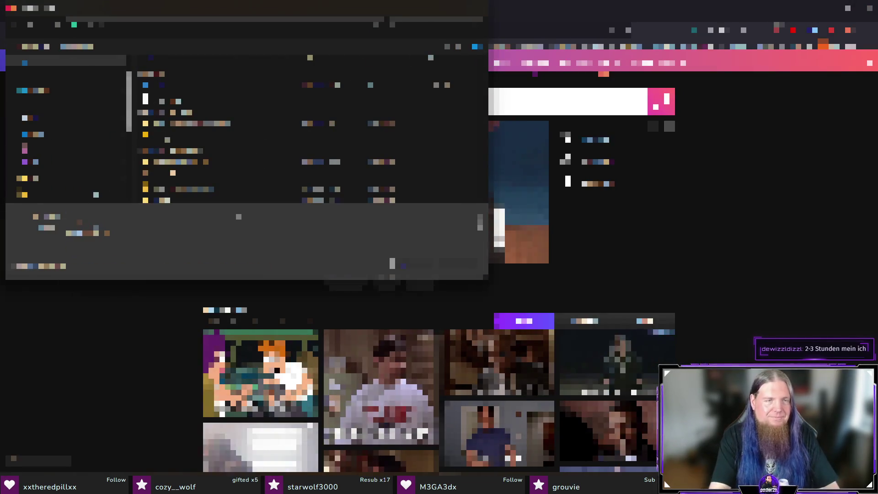
{"action": "key", "text": "Return"}
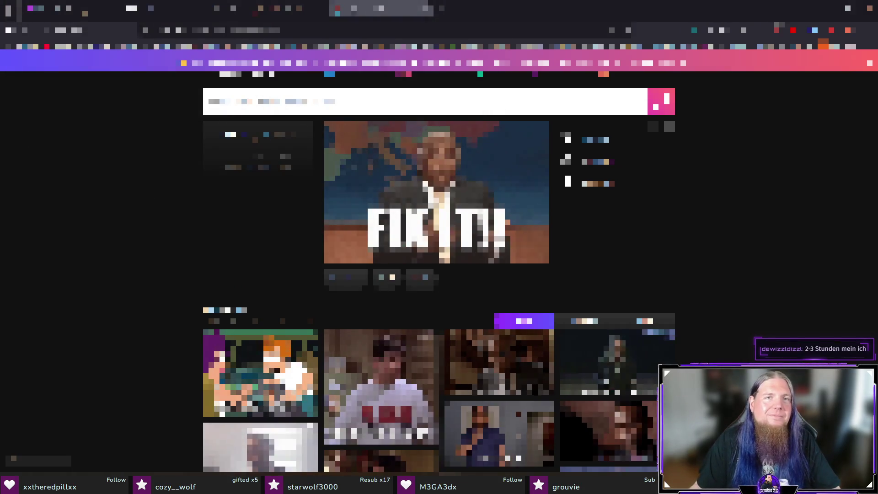
{"action": "left_click", "coordinate": [175, 8]}
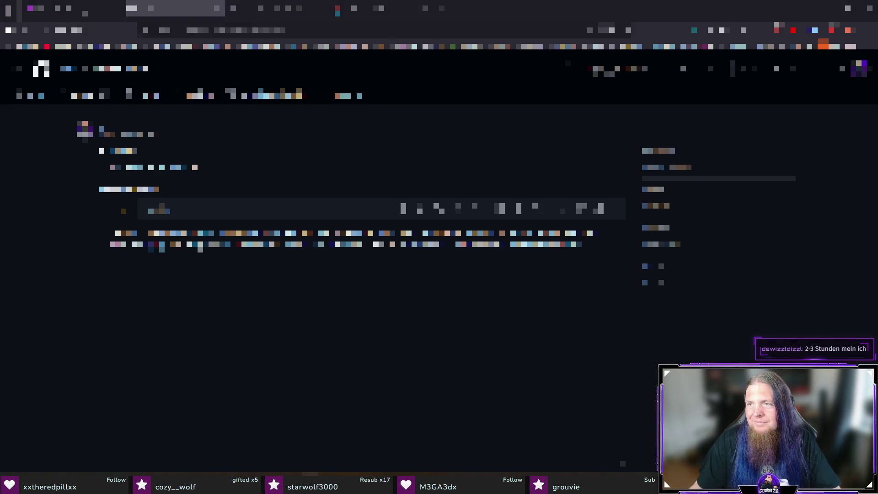
Step: Embed the FIX IT!! GIF, finish the description with 'get your shit together.', preview, and create the issue
{"action": "mouse_move", "coordinate": [625, 283]}
{"action": "left_mouse_down"}
{"action": "mouse_move", "coordinate": [457, 321]}
{"action": "mouse_move", "coordinate": [458, 338]}
{"action": "left_mouse_up"}
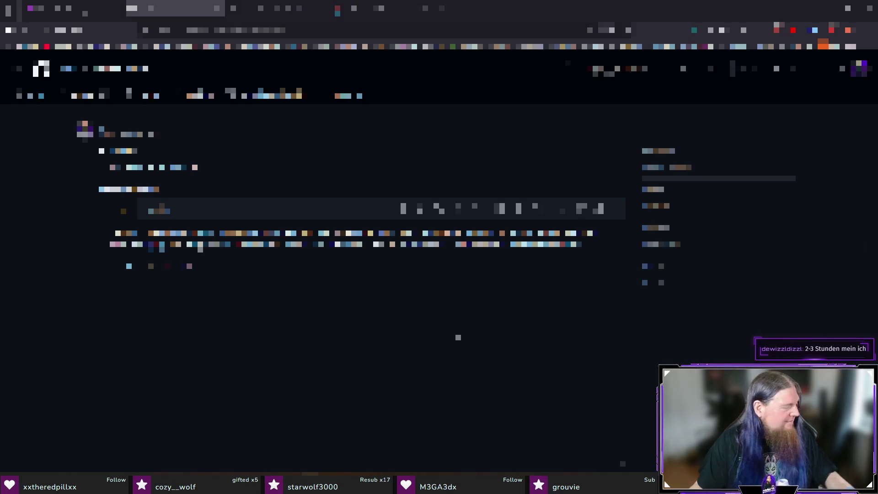
{"action": "left_click", "coordinate": [608, 245]}
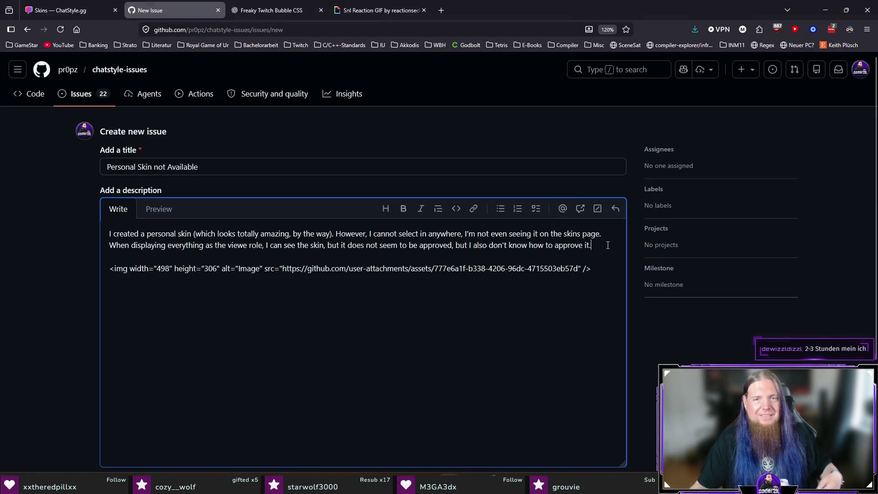
{"action": "type", "text": "Please get your shit together."}
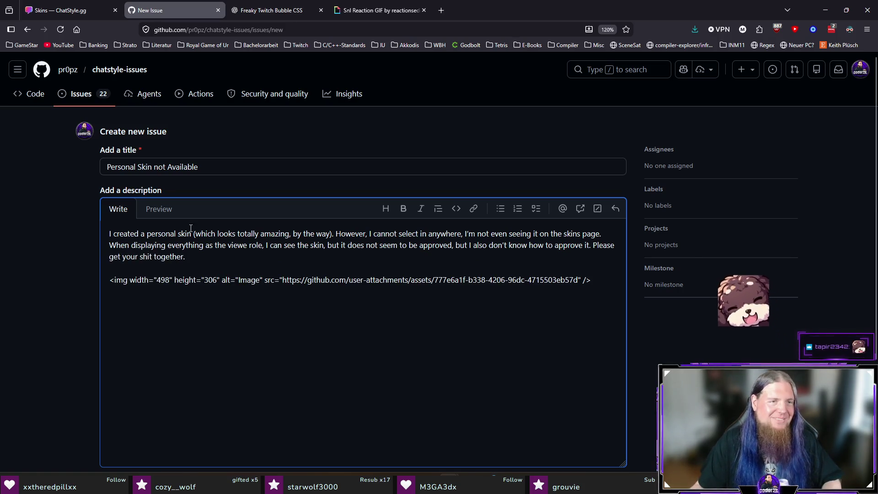
{"action": "left_click", "coordinate": [159, 208]}
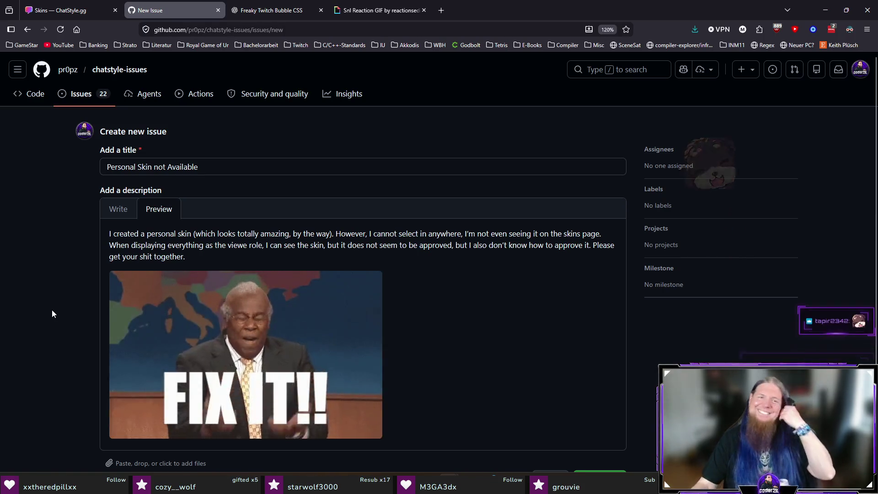
{"action": "scroll", "coordinate": [56, 309], "scroll_direction": "down", "scroll_amount": 3}
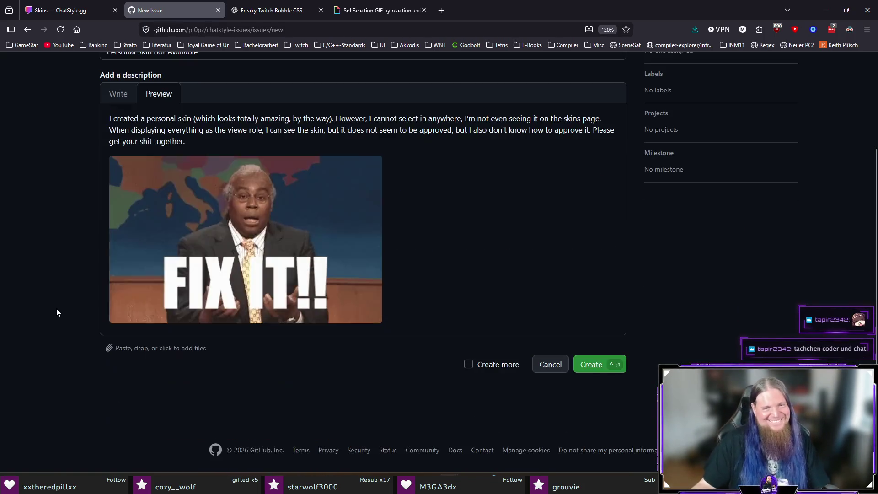
{"action": "left_click", "coordinate": [606, 366]}
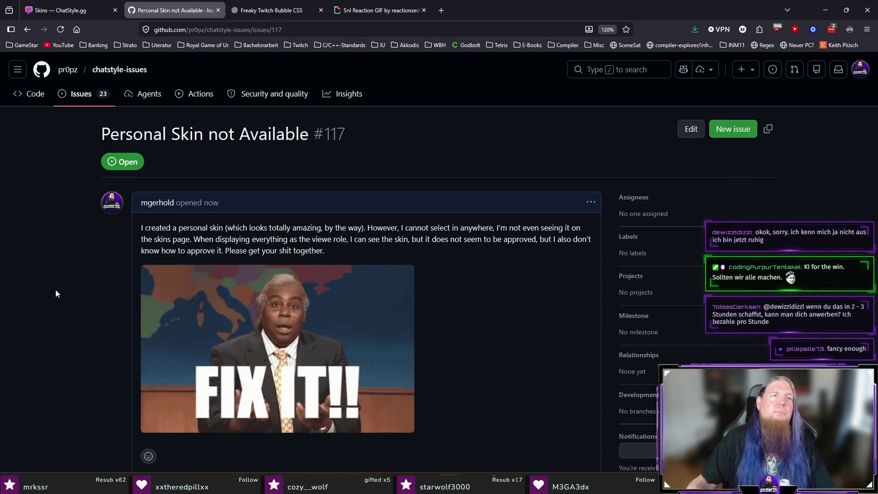
Step: Switch from issue #117 to the 'Skins — ChatStyle.gg' tab
{"action": "left_click", "coordinate": [59, 11]}
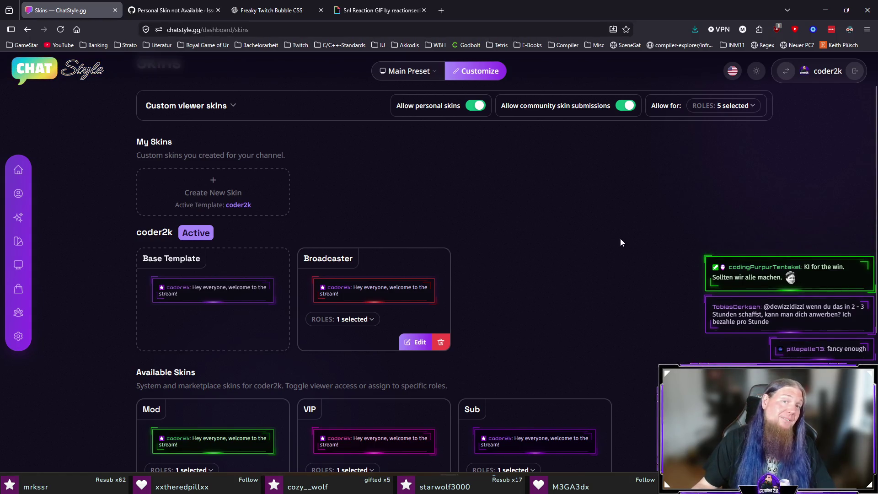
Step: Return to the top of the Skins page and close the 'Snl Reaction GIF by reactionseeker' tab
{"action": "scroll", "coordinate": [620, 239], "scroll_direction": "up", "scroll_amount": 2}
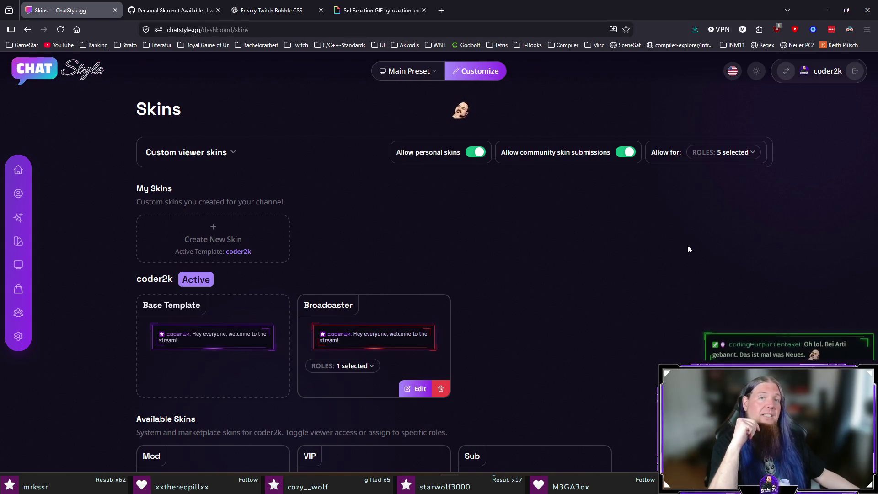
{"action": "middle_click", "coordinate": [386, 13]}
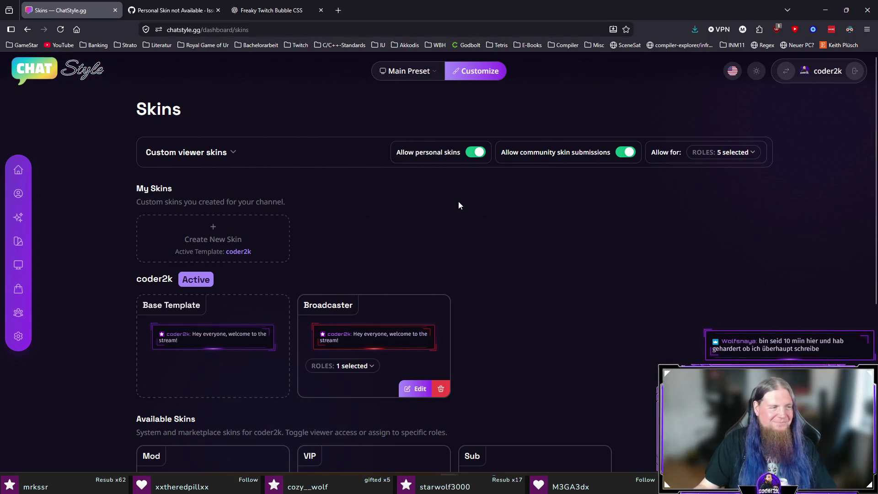
Step: Close the 'Freaky Twitch Bubble CSS' tab and scroll down to the Community submissions section
{"action": "middle_click", "coordinate": [284, 14]}
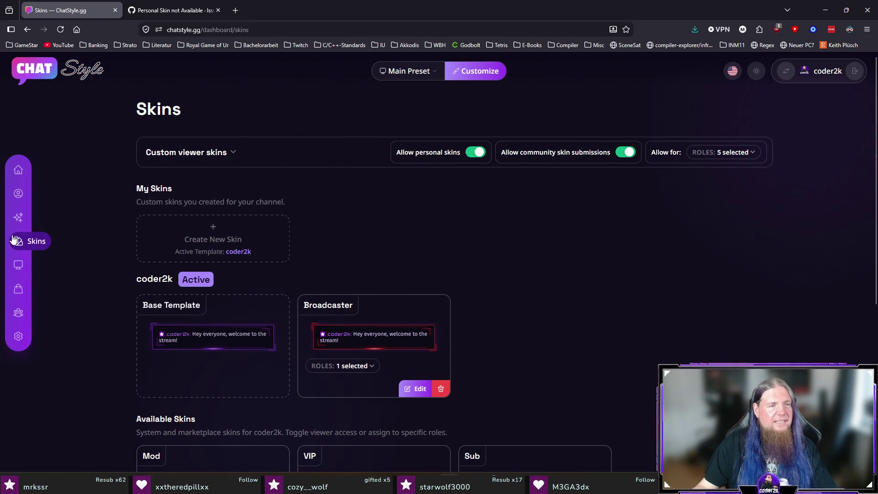
{"action": "scroll", "coordinate": [628, 302], "scroll_direction": "down", "scroll_amount": 5}
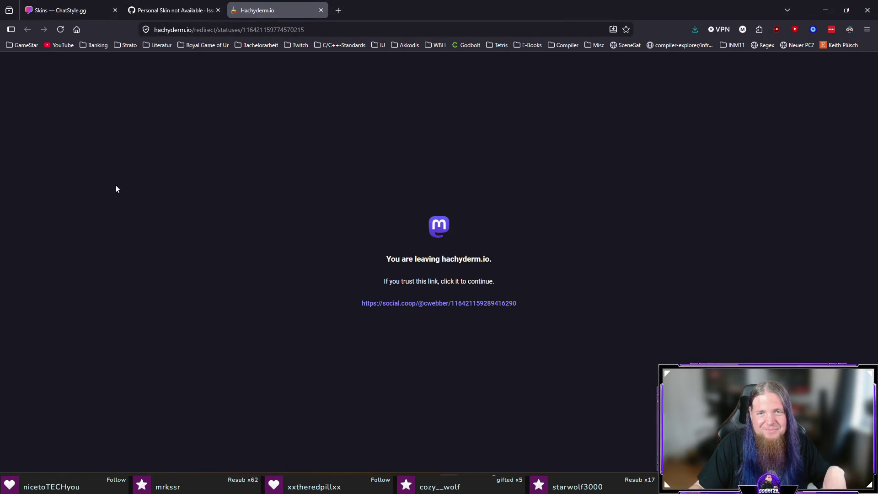
Step: Continue to the social.coop post, enlarge its Data centers vs. megaprojects chart, then close it
{"action": "left_click", "coordinate": [426, 303]}
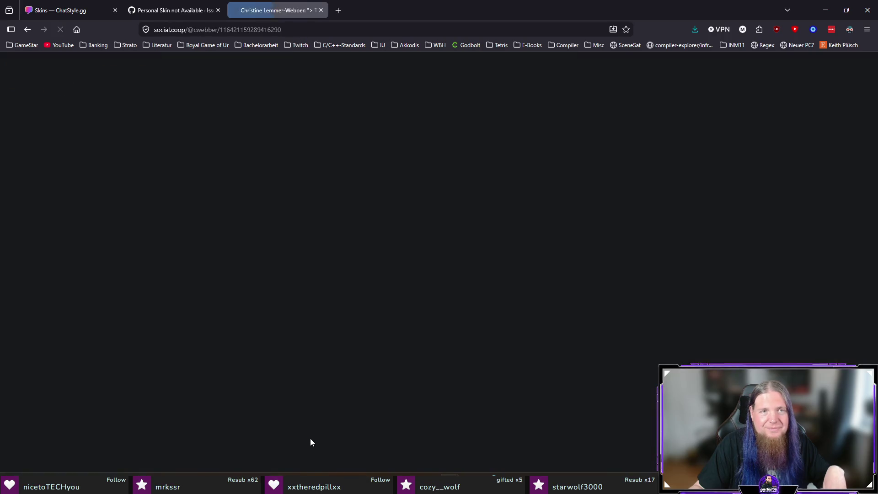
{"action": "left_click", "coordinate": [437, 273]}
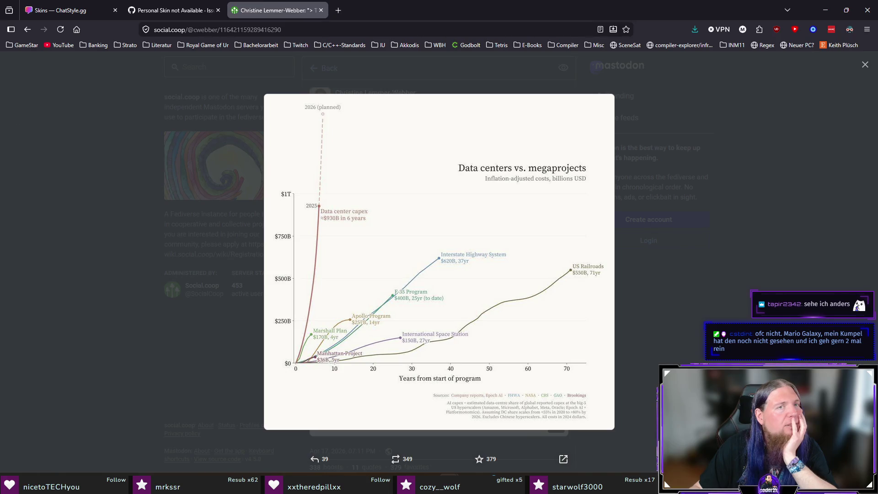
{"action": "middle_click", "coordinate": [282, 11]}
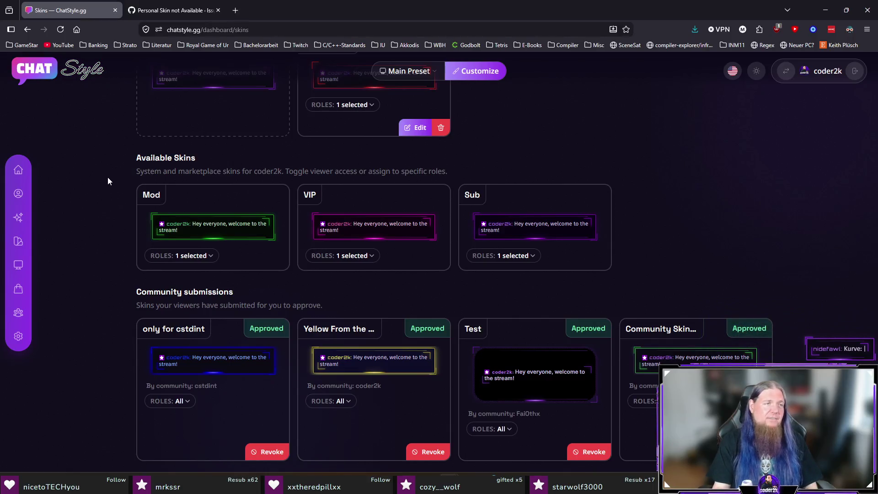
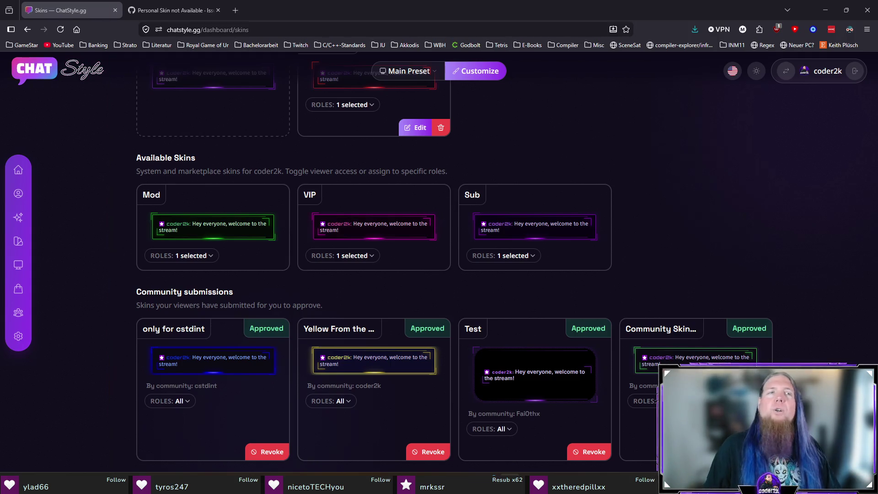
Step: Close the GitHub 'Personal Skin not Available' tab and return to TeXstudio
{"action": "left_click", "coordinate": [218, 10]}
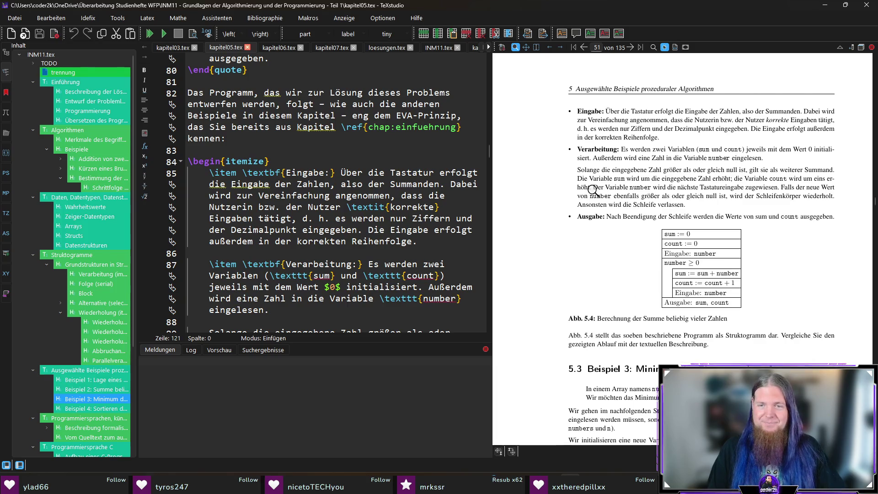
Step: Jump from the Abb. 5.4 paragraph in the preview to its source on line 101
{"action": "scroll", "coordinate": [592, 189], "scroll_direction": "down", "scroll_amount": 1}
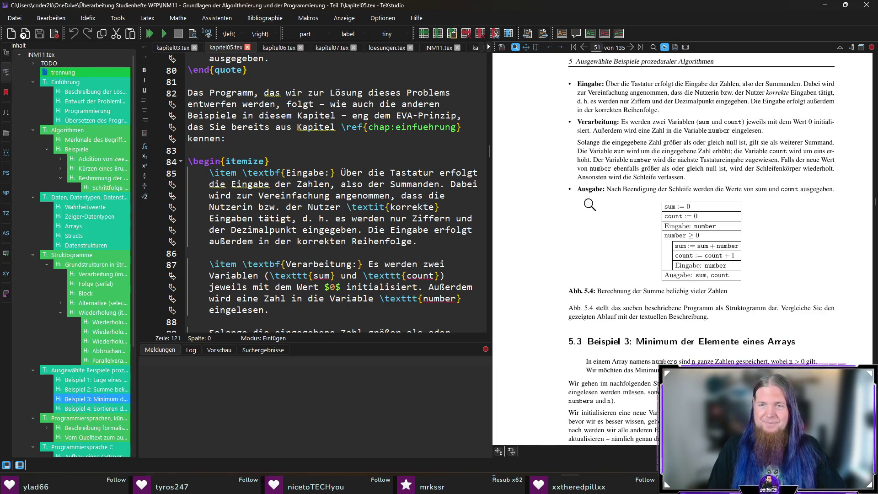
{"action": "left_click", "coordinate": [579, 308]}
{"action": "scroll", "coordinate": [583, 286], "scroll_direction": "down", "scroll_amount": 4}
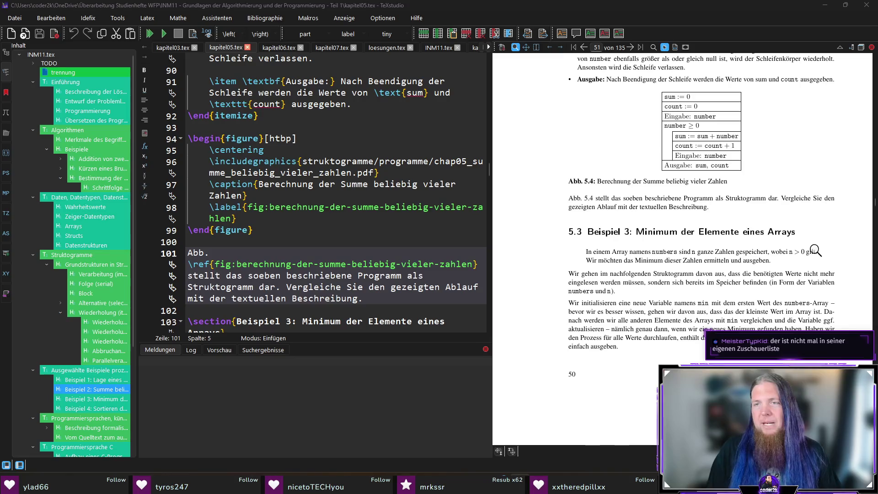
{"action": "scroll", "coordinate": [816, 250], "scroll_direction": "down", "scroll_amount": 1}
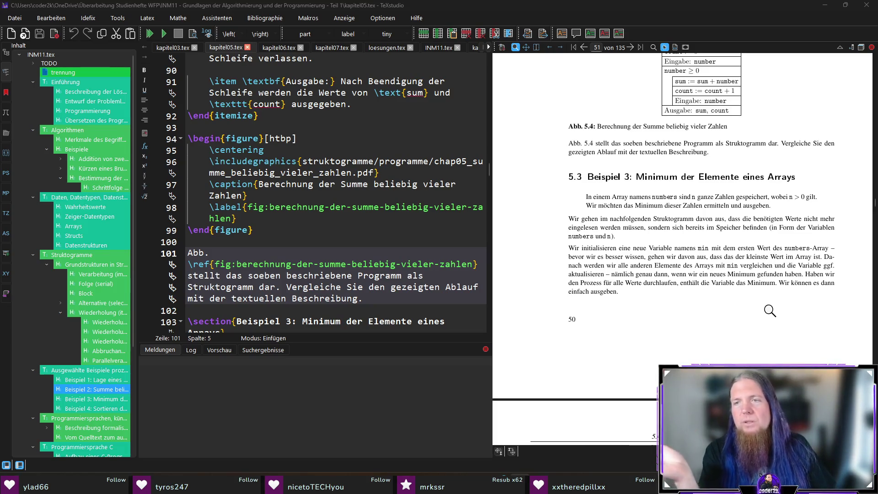
Step: Replace 'gilt' with 'ist' in the Beispiel 3 statement on line 106
{"action": "left_click", "coordinate": [813, 198], "text": "ctrl"}
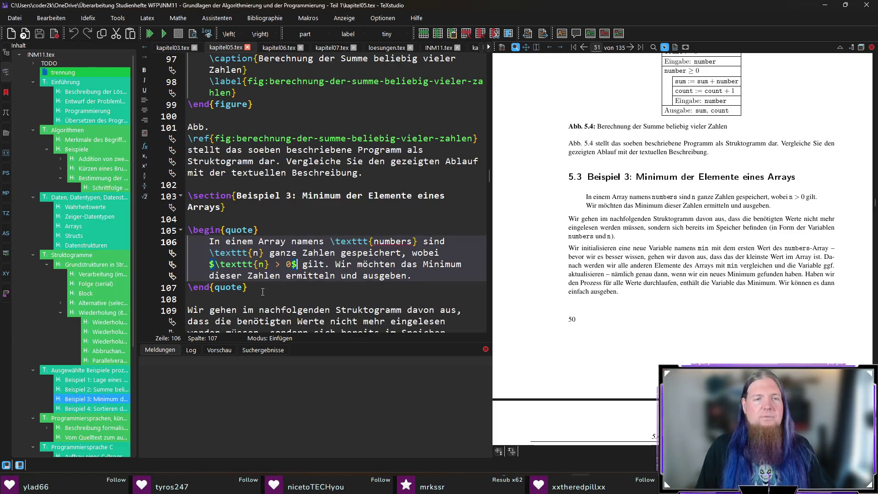
{"action": "double_click", "coordinate": [314, 264]}
{"action": "type", "text": "ist"}
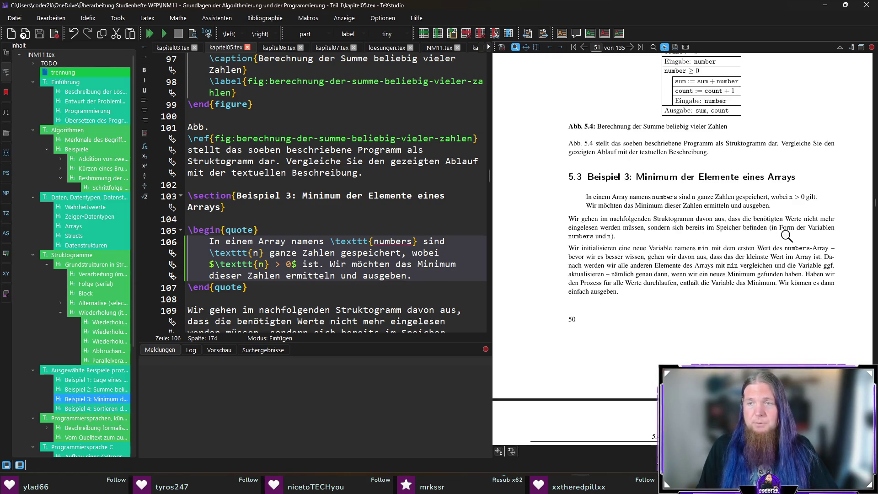
{"action": "scroll", "coordinate": [667, 256], "scroll_direction": "down", "scroll_amount": 1}
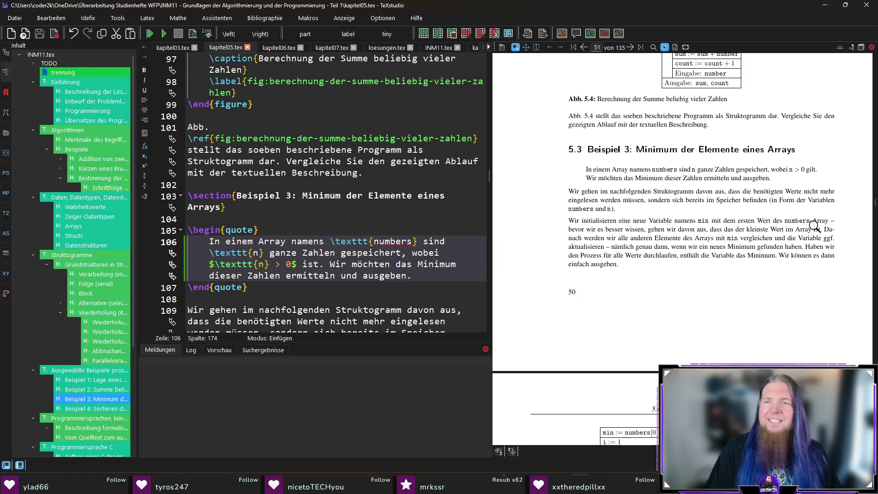
{"action": "scroll", "coordinate": [819, 234], "scroll_direction": "down", "scroll_amount": 1}
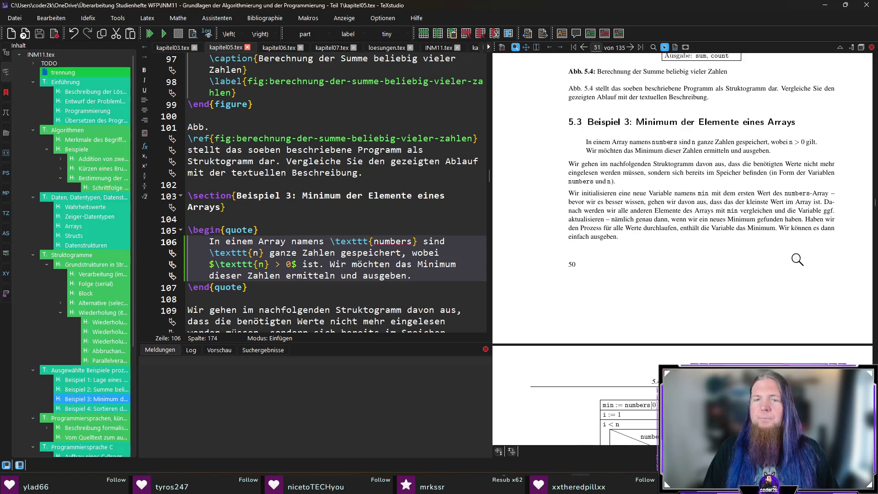
Step: Scroll the preview to Abb. 5.5's minimum structogram and the start of section 5.4
{"action": "scroll", "coordinate": [756, 265], "scroll_direction": "down", "scroll_amount": 3}
{"action": "scroll", "coordinate": [755, 264], "scroll_direction": "down", "scroll_amount": 3}
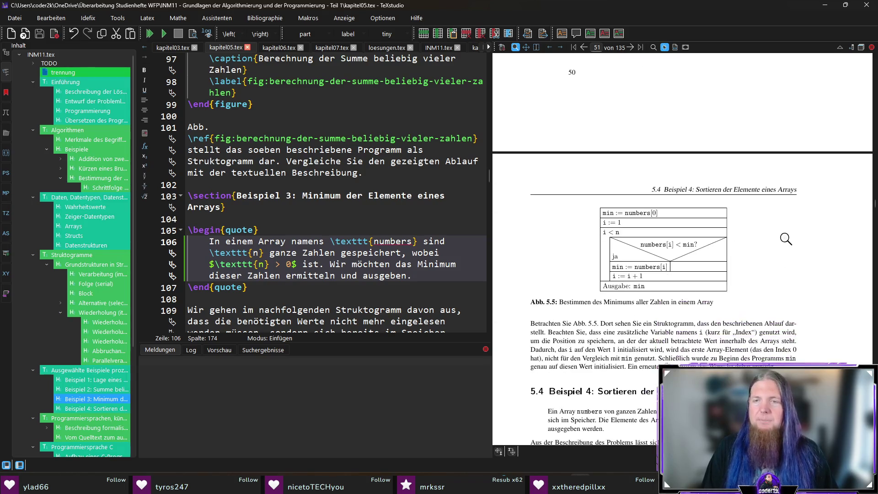
{"action": "scroll", "coordinate": [774, 207], "scroll_direction": "down", "scroll_amount": 3}
{"action": "scroll", "coordinate": [798, 220], "scroll_direction": "down", "scroll_amount": 1}
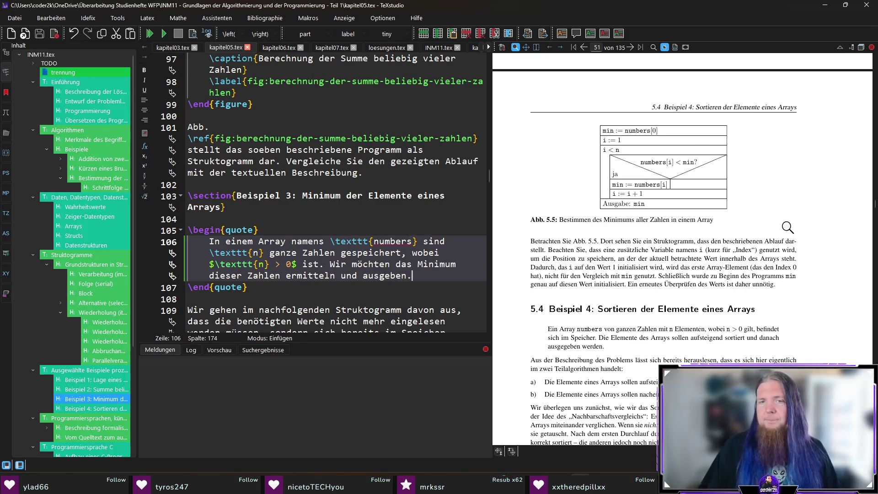
{"action": "scroll", "coordinate": [788, 227], "scroll_direction": "down", "scroll_amount": 1}
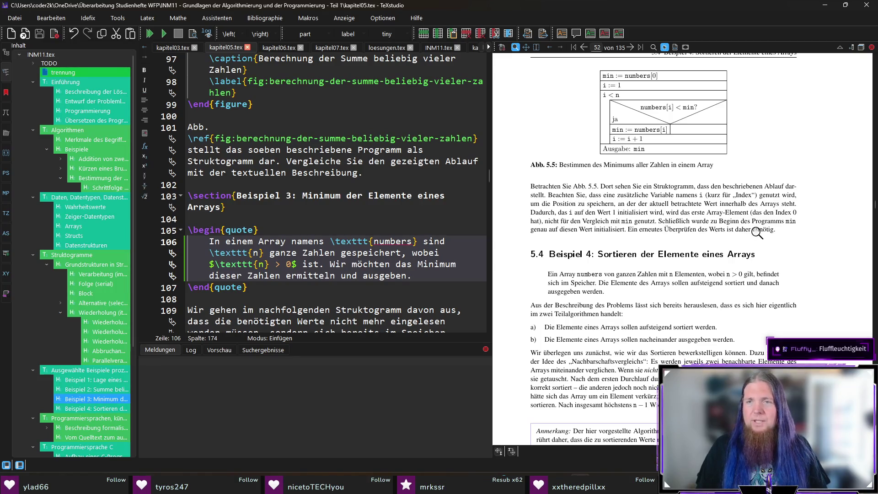
Step: Fix the das/dass errors after Abb. 5.5 and change 'auf den' to 'mit dem' on line 120
{"action": "left_click", "coordinate": [705, 186], "text": "ctrl"}
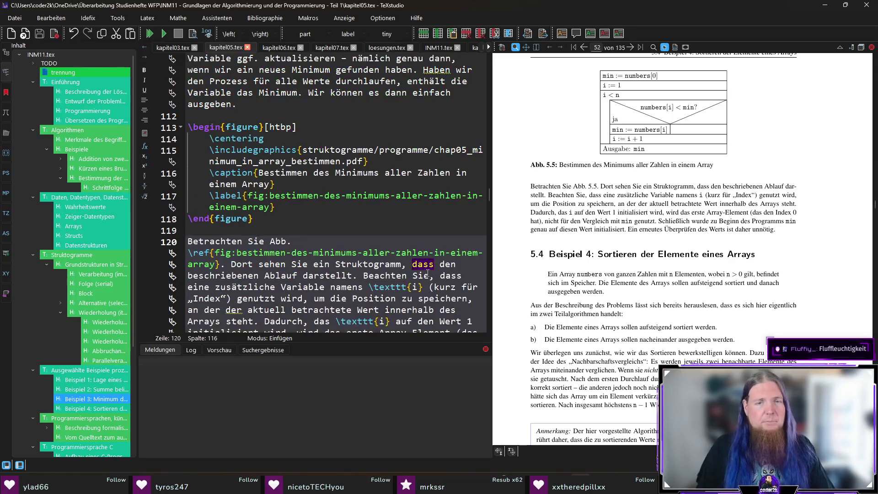
{"action": "key", "text": "Left"}
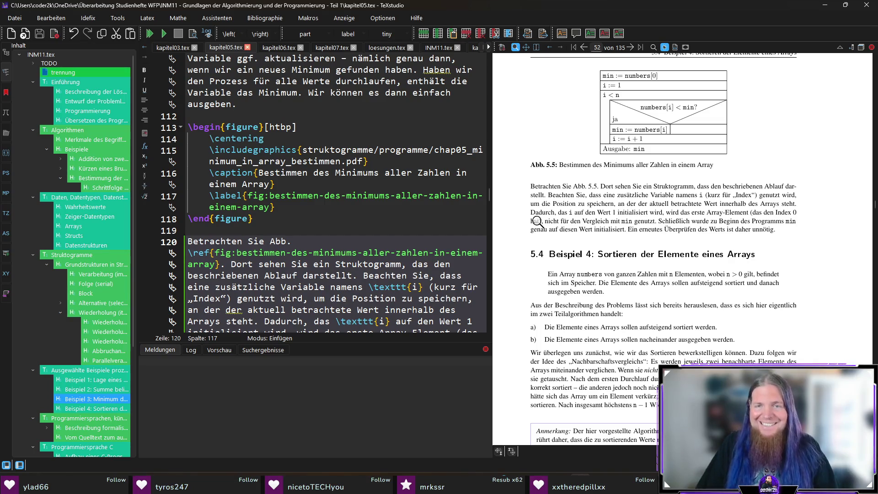
{"action": "left_click", "coordinate": [557, 212], "text": "ctrl"}
{"action": "type", "text": "s"}
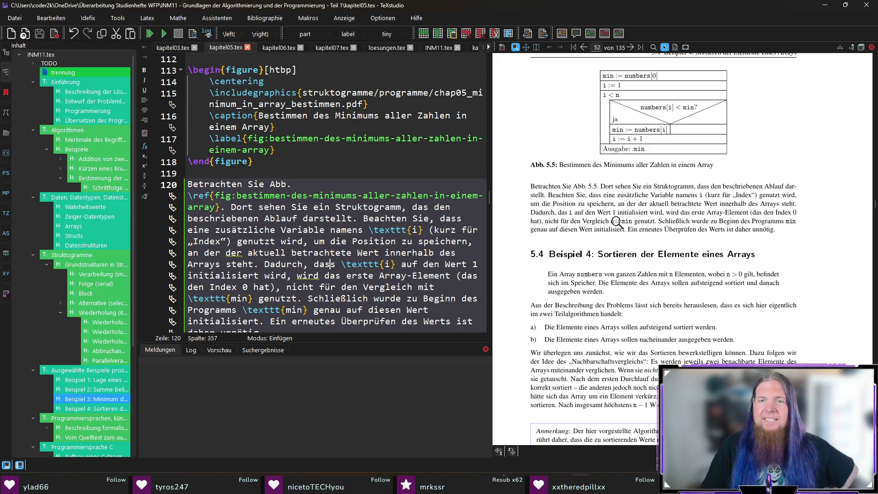
{"action": "left_click", "coordinate": [578, 213], "text": "ctrl"}
{"action": "type", "text": "mit"}
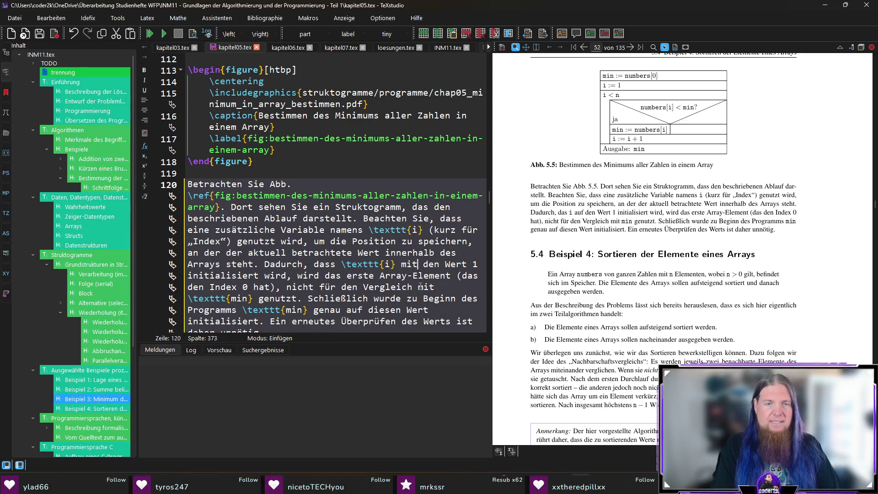
{"action": "key", "text": "ctrl+shift+Right"}
{"action": "type", "text": "dem"}
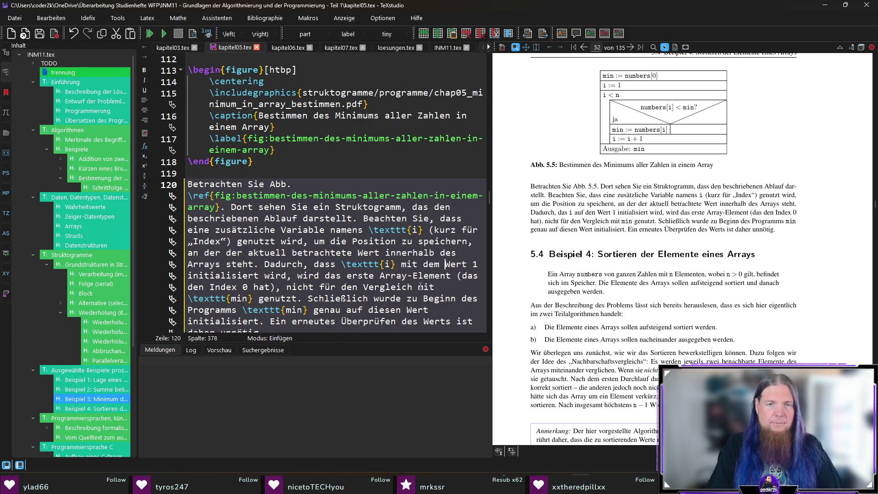
Step: Recompile the PDF and italicize 'nicht' with \textit
{"action": "key", "text": "F5"}
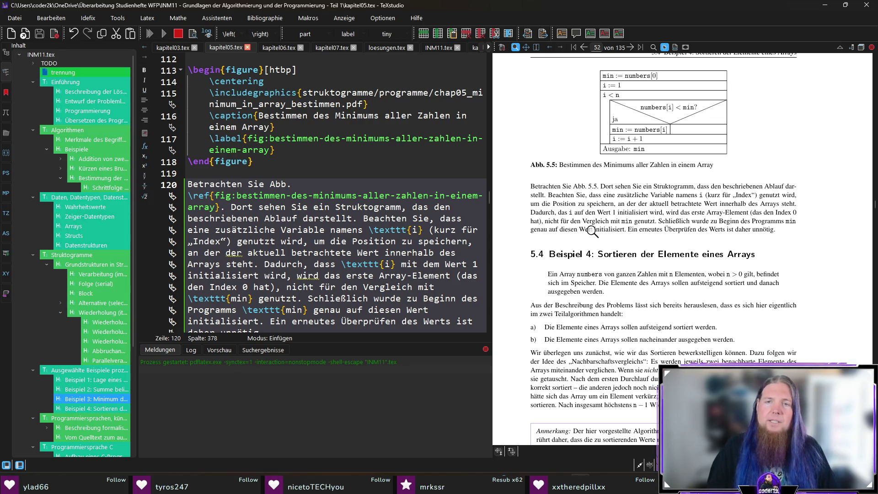
{"action": "double_click", "coordinate": [300, 287]}
{"action": "key", "text": "ctrl+i"}
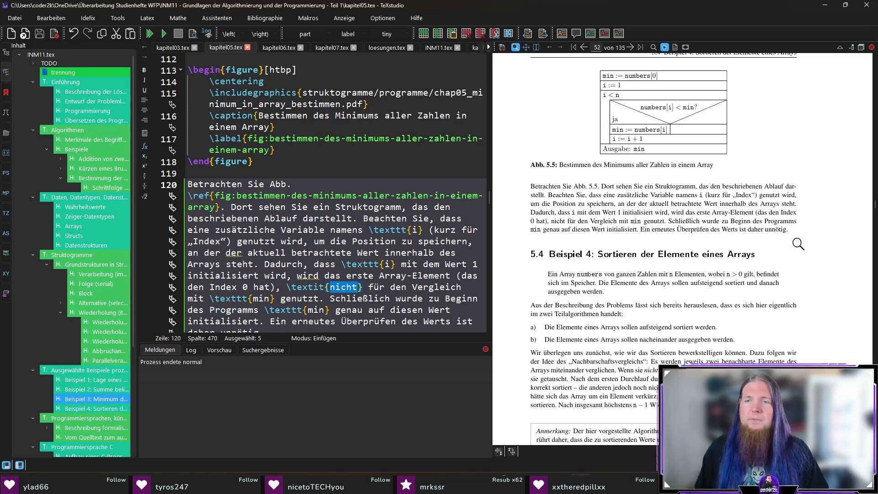
Step: Change 'ist' to 'wäre' in the paragraph's last sentence and recompile
{"action": "scroll", "coordinate": [375, 274], "scroll_direction": "down", "scroll_amount": 2}
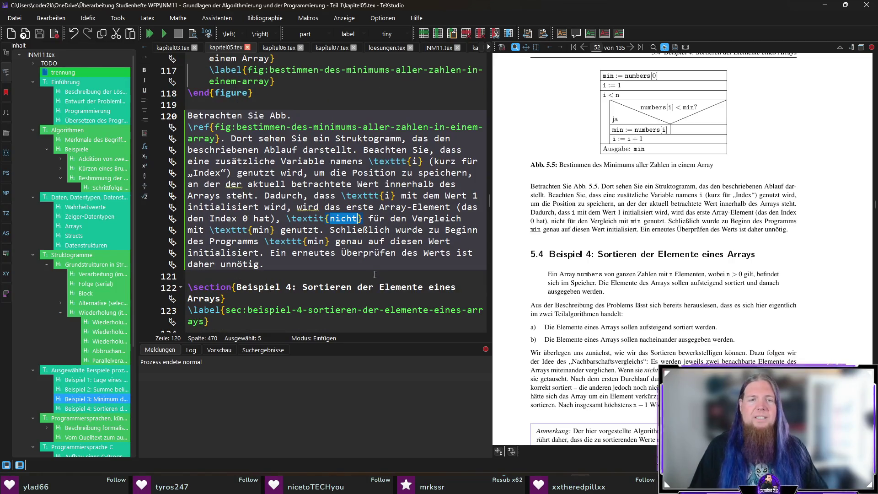
{"action": "double_click", "coordinate": [463, 254]}
{"action": "type", "text": "wäre"}
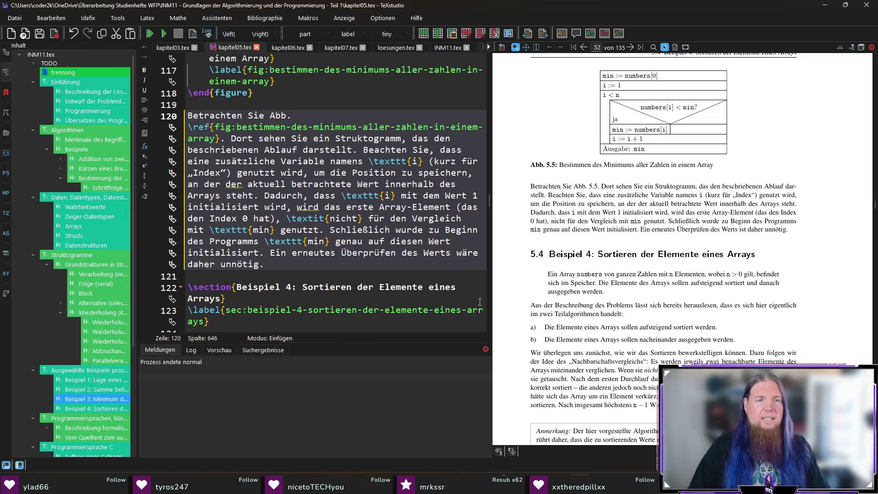
{"action": "key", "text": "F5"}
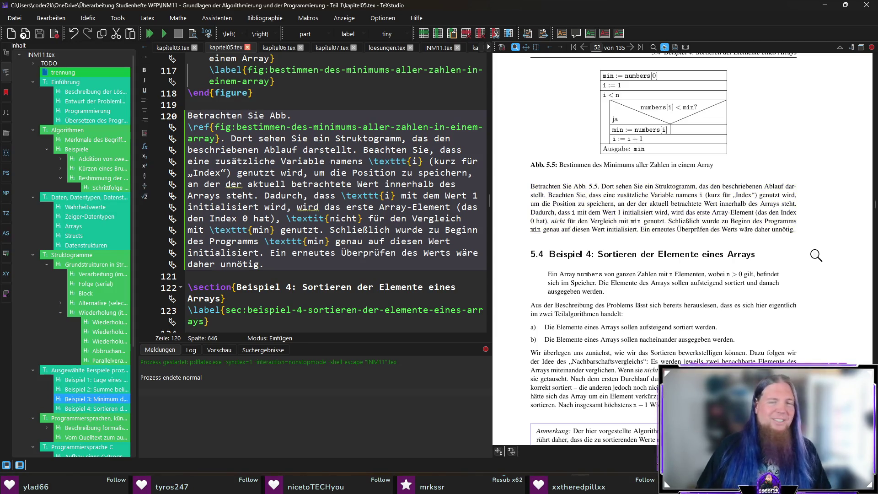
Step: Jump to the source of section 5.4's two-Teilalgorithmen sentence
{"action": "scroll", "coordinate": [794, 241], "scroll_direction": "down", "scroll_amount": 3}
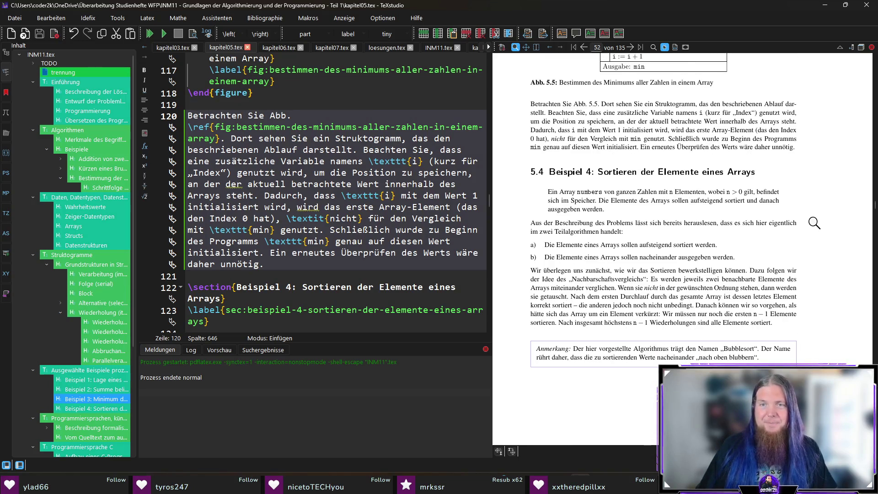
{"action": "scroll", "coordinate": [813, 227], "scroll_direction": "down", "scroll_amount": 2}
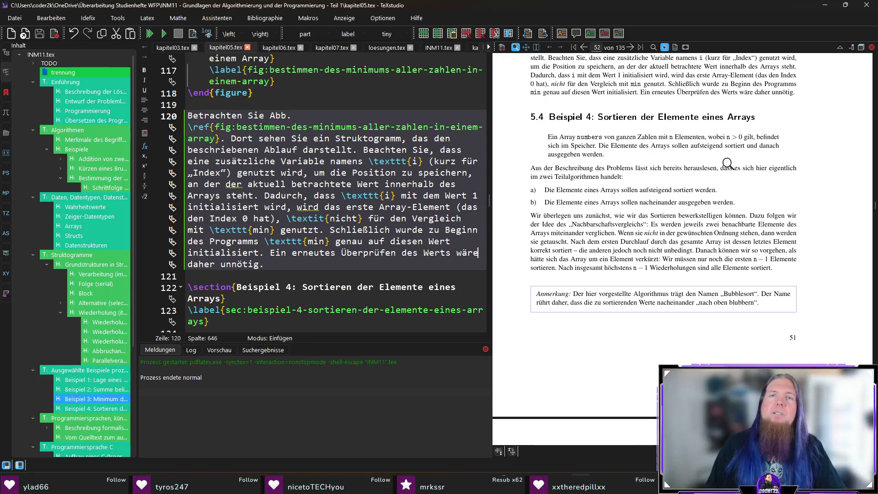
{"action": "left_click", "coordinate": [533, 178], "text": "ctrl"}
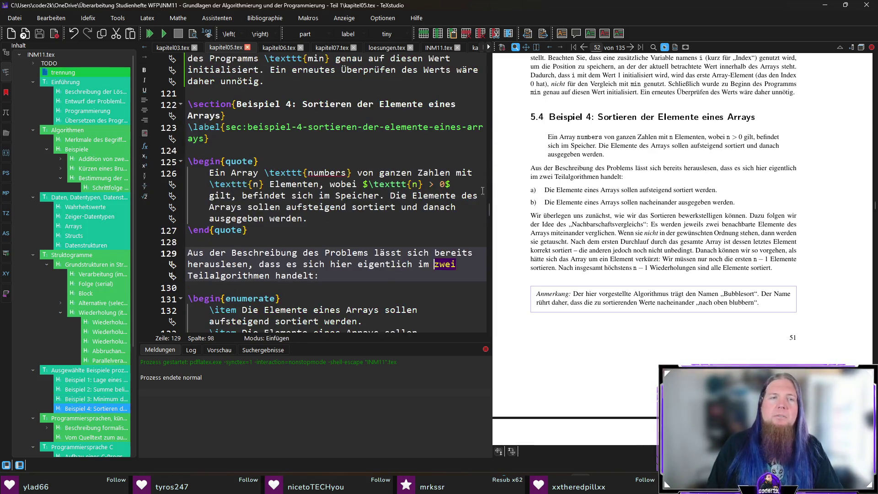
Step: Give the section 5.4 enumerate the option label=\arabic*. and recompile the PDF
{"action": "left_click", "coordinate": [425, 265]}
{"action": "type", "text": "u"}
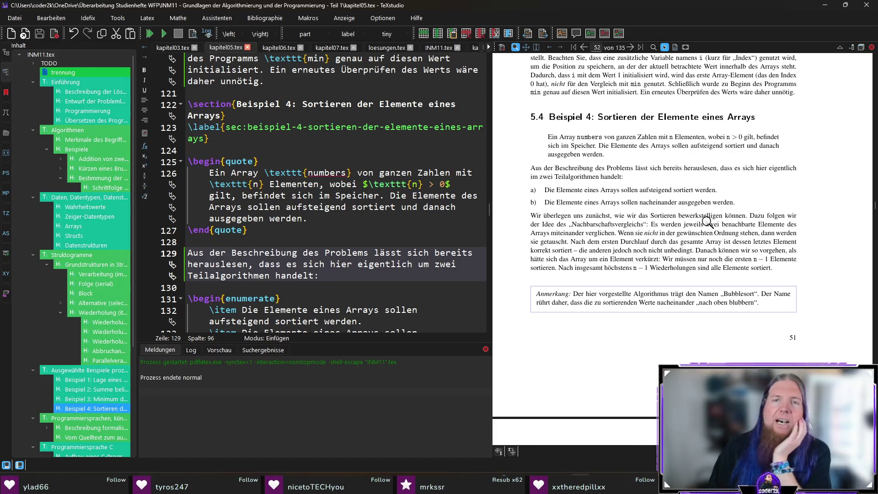
{"action": "scroll", "coordinate": [351, 264], "scroll_direction": "down", "scroll_amount": 2}
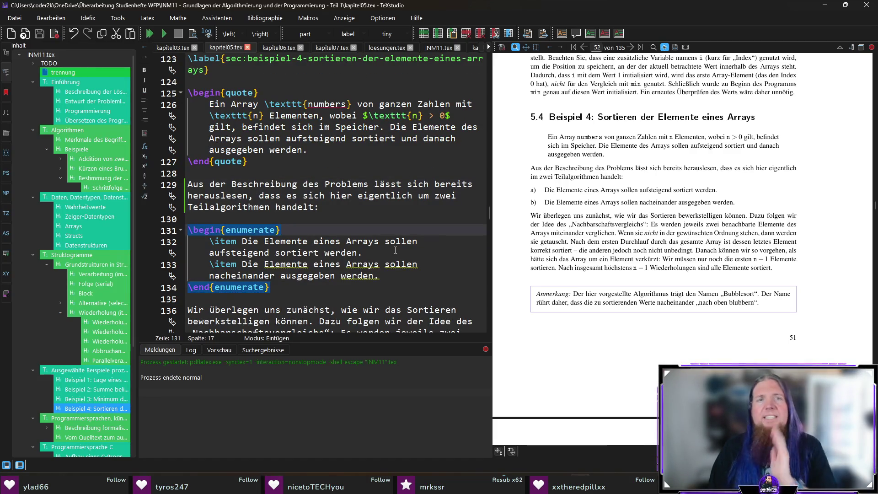
{"action": "type", "text": "["}
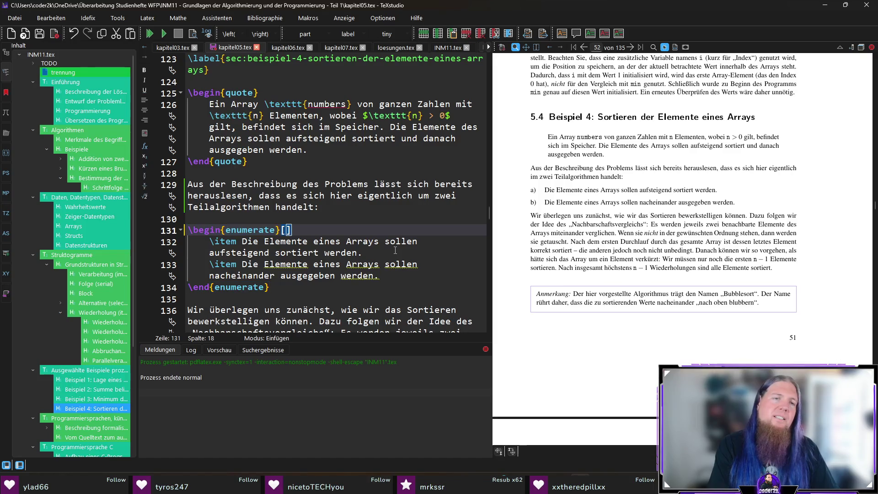
{"action": "type", "text": "label="}
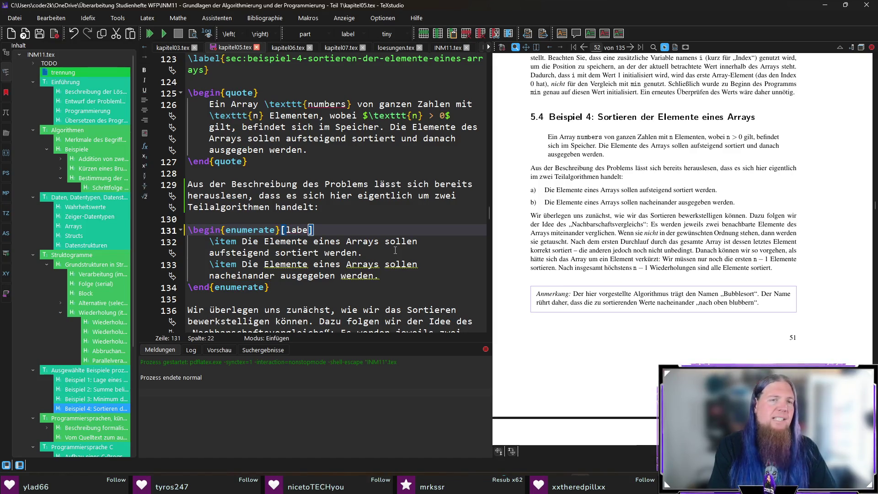
{"action": "type", "text": "\\arabic*"}
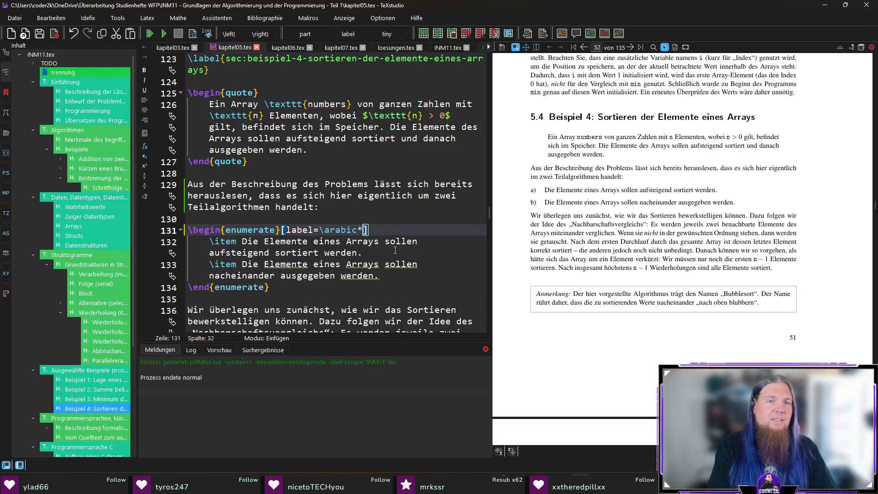
{"action": "key", "text": "F5"}
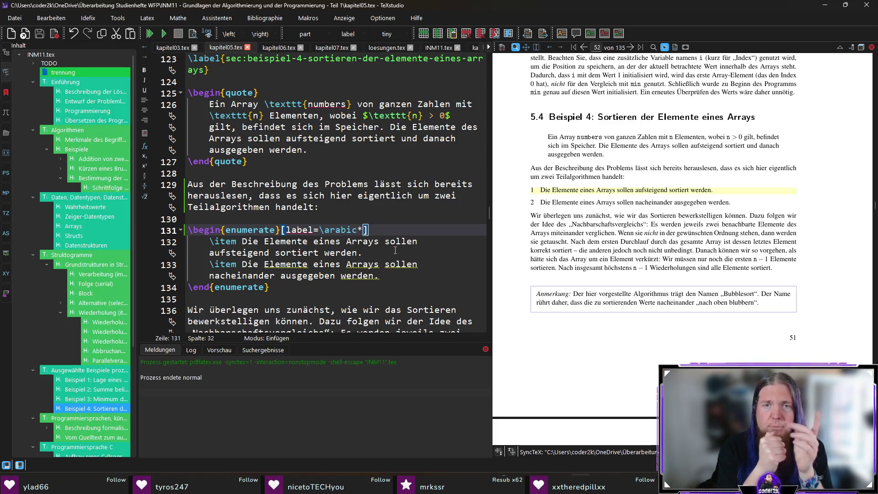
{"action": "type", "text": "."}
{"action": "key", "text": "F5"}
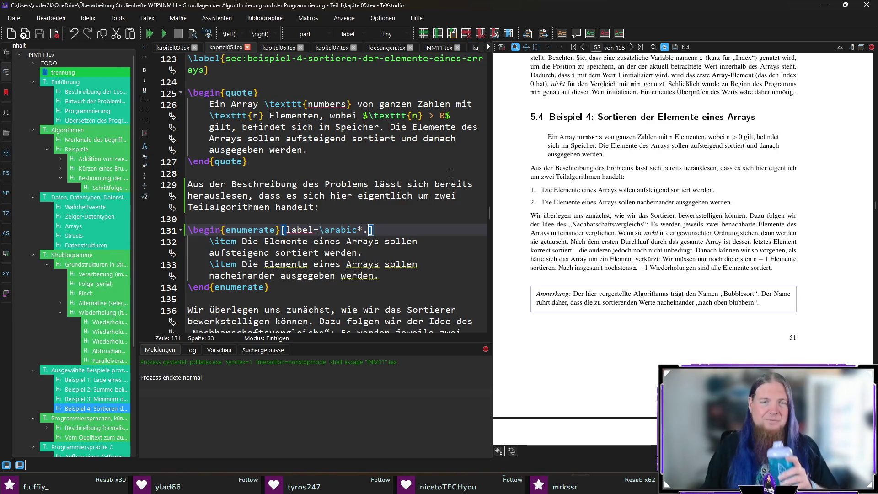
{"action": "left_click", "coordinate": [433, 247]}
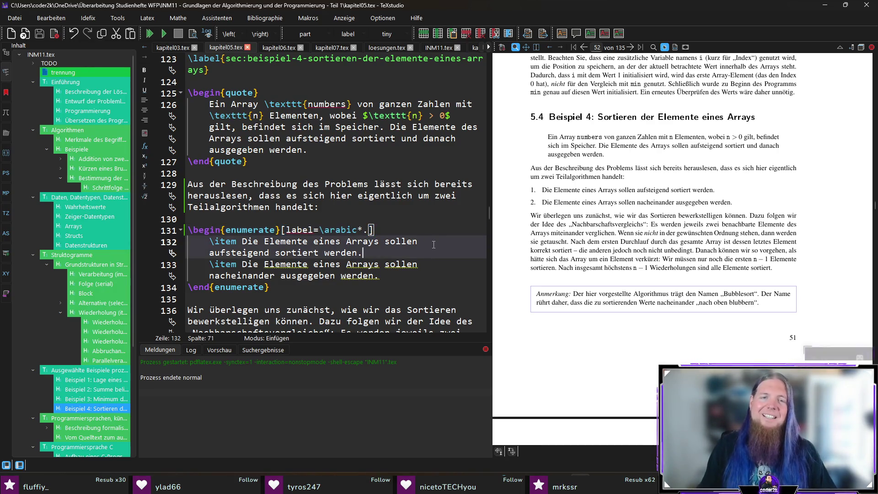
{"action": "left_click", "coordinate": [435, 231]}
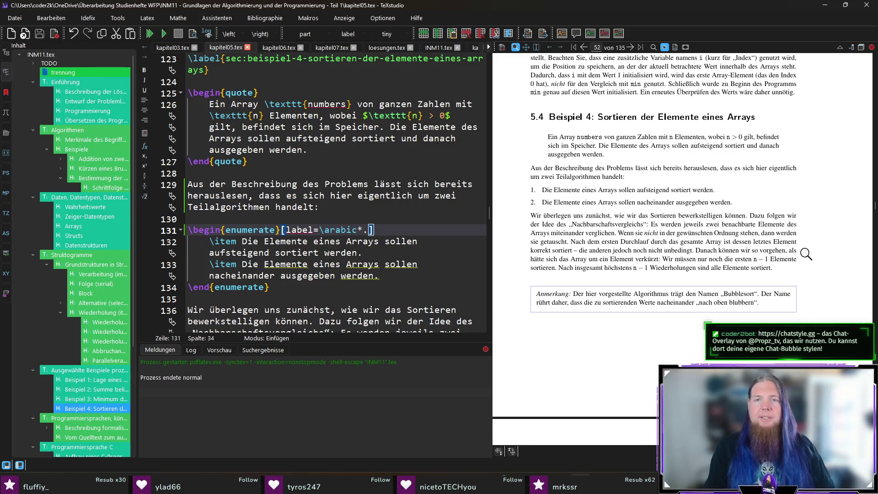
{"action": "scroll", "coordinate": [807, 251], "scroll_direction": "down", "scroll_amount": 1}
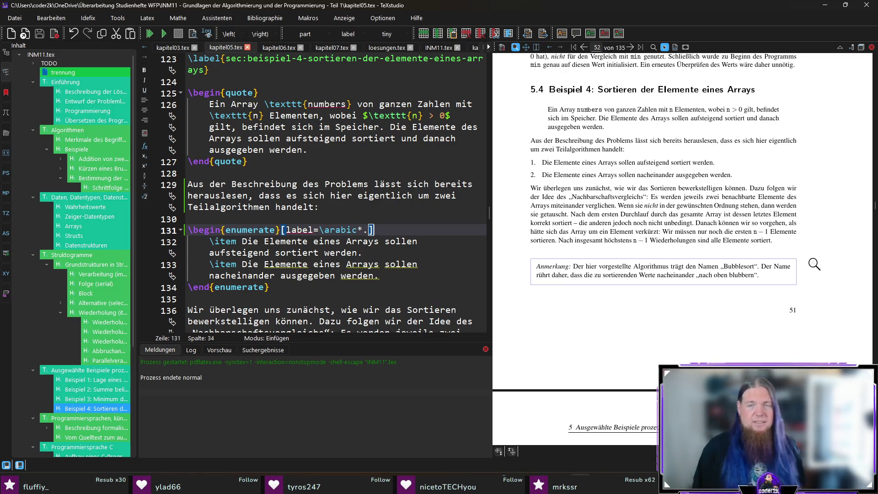
Step: Replace 'Ordnung' with 'Reihenfolge' in the bubble sort paragraph and save
{"action": "left_click", "coordinate": [727, 207], "text": "ctrl"}
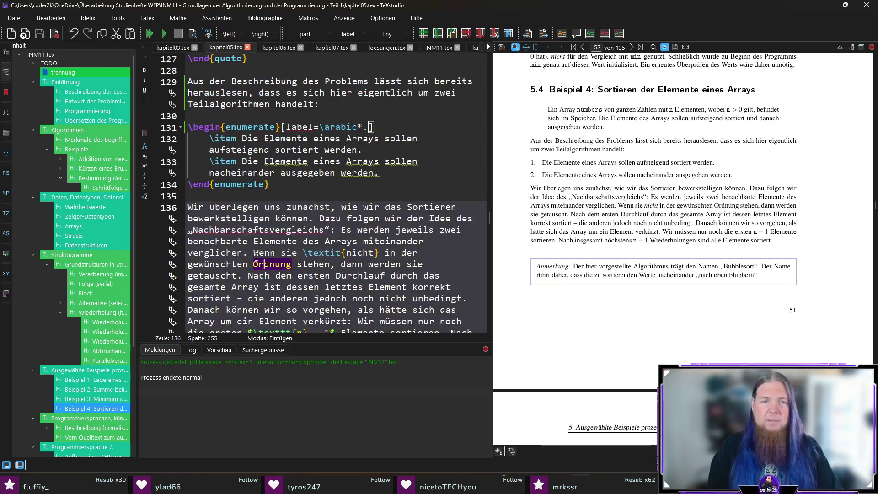
{"action": "double_click", "coordinate": [270, 264]}
{"action": "type", "text": "Reihenfolge"}
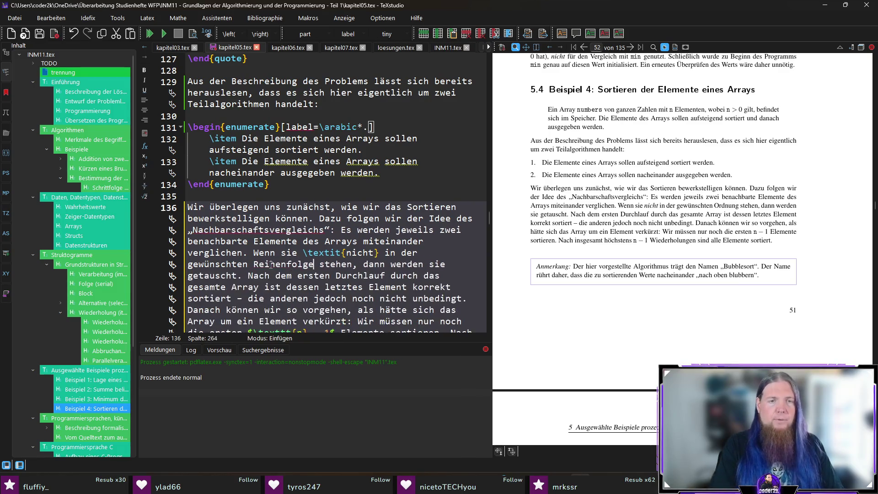
{"action": "key", "text": "ctrl+s"}
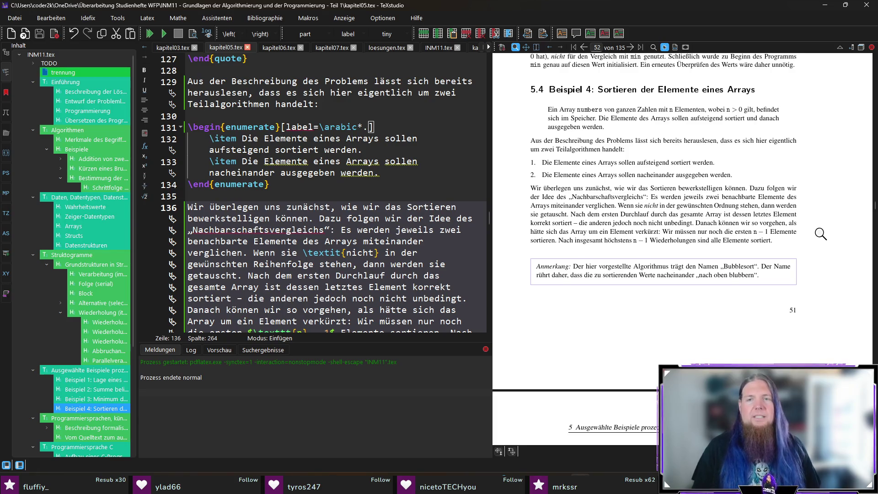
Step: Replace 'noch nicht unbedingt' with 'eventuell noch nicht' and recompile
{"action": "left_click", "coordinate": [638, 222], "text": "ctrl"}
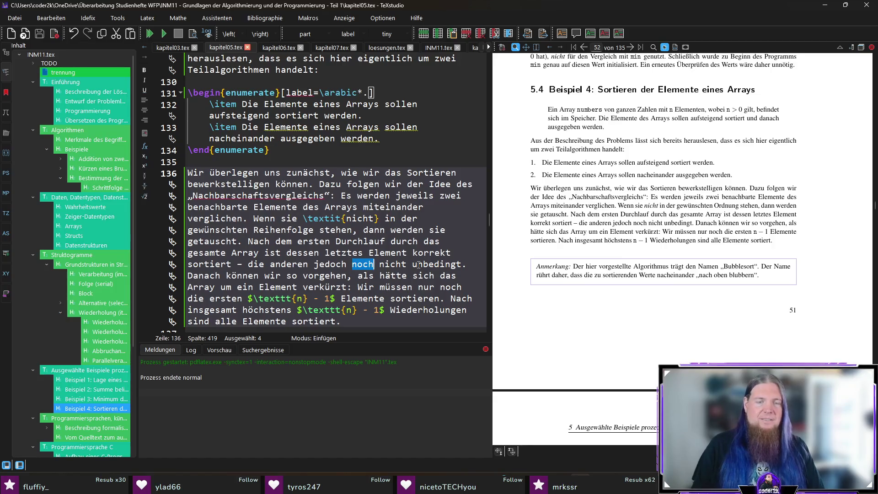
{"action": "type", "text": "eventuell noch nicht"}
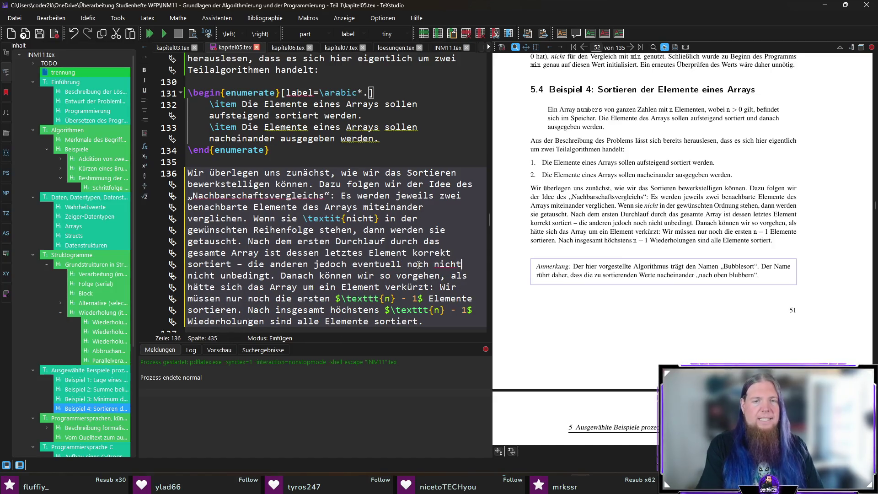
{"action": "key", "text": "ctrl+shift+Right"}
{"action": "key", "text": "ctrl+shift+Right"}
{"action": "key", "text": "BackSpace"}
{"action": "key", "text": "F5"}
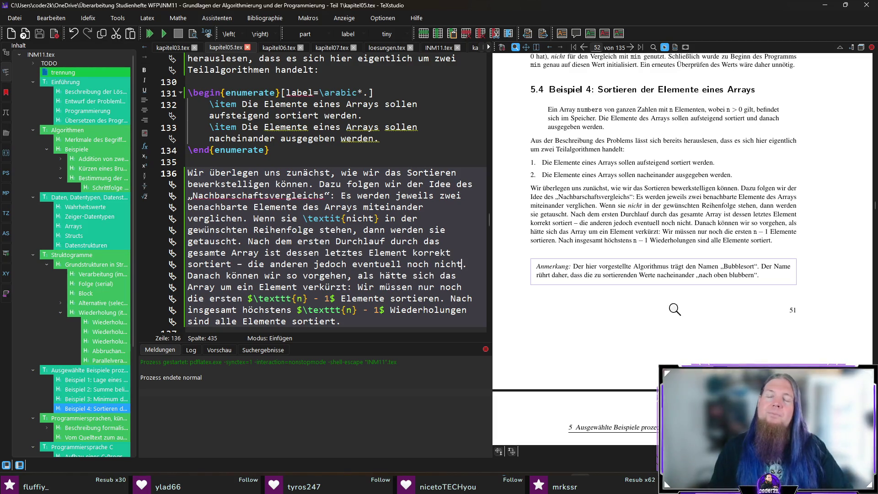
{"action": "left_click", "coordinate": [685, 239], "text": "ctrl"}
Step: Add 'des Gesamtprozesses' before 'sind', then remove it again and recompile
{"action": "key", "text": "ctrl+Right"}
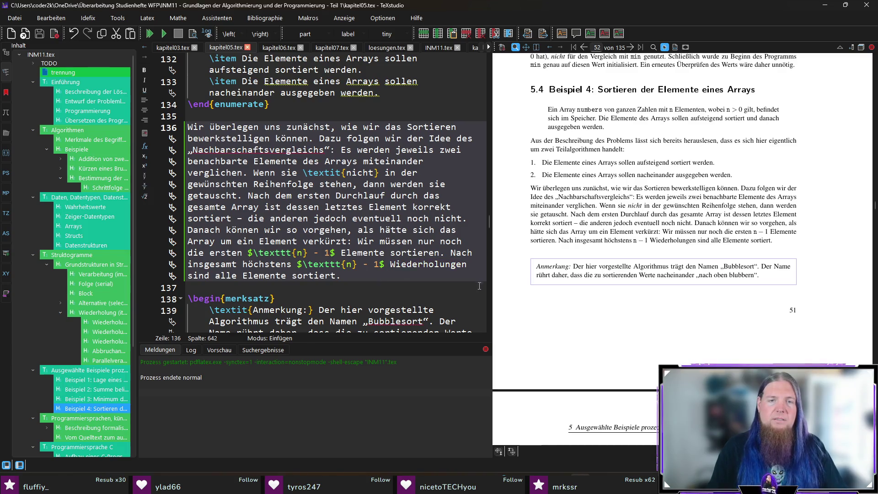
{"action": "type", "text": "des Gesamtprozesses"}
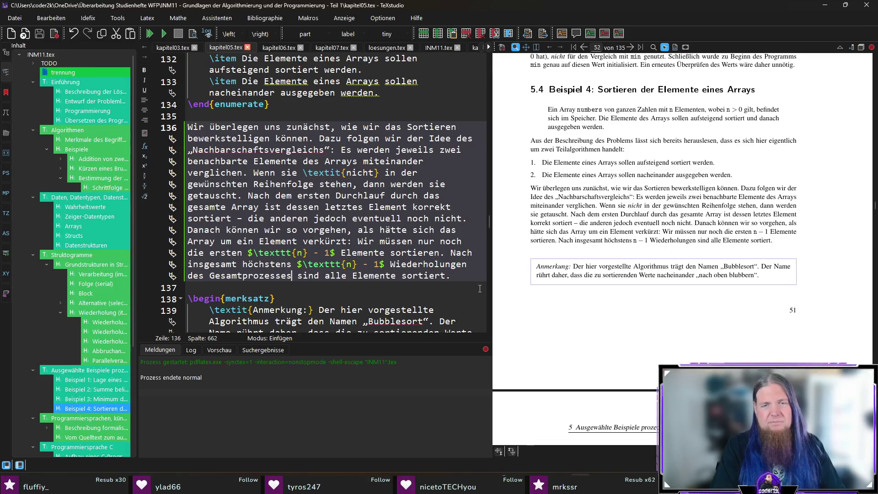
{"action": "key", "text": "ctrl+shift+Left"}
{"action": "key", "text": "ctrl+shift+Left"}
{"action": "key", "text": "BackSpace"}
{"action": "key", "text": "BackSpace"}
{"action": "key", "text": "F5"}
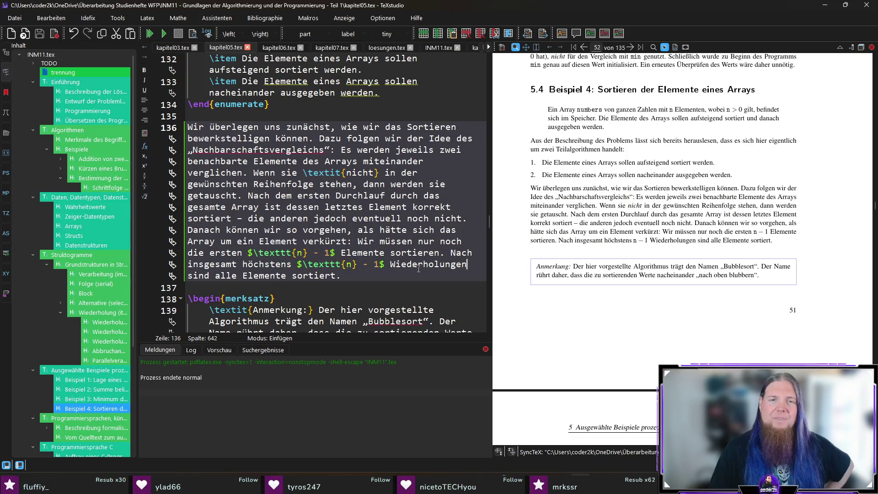
Step: Replace 'insgesamt höchstens' with 'spätestens' after 'Nach'
{"action": "left_click", "coordinate": [479, 253]}
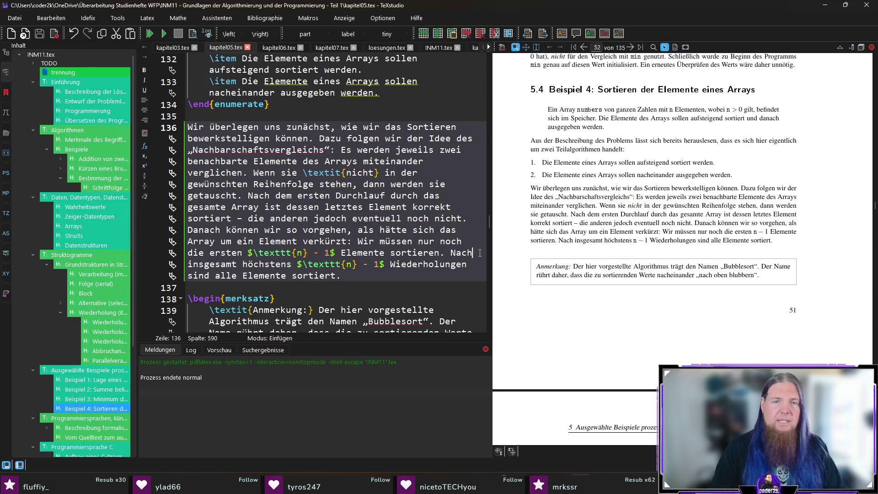
{"action": "type", "text": "spätestens"}
{"action": "key", "text": "ctrl+shift+Right"}
{"action": "key", "text": "ctrl+shift+Right"}
{"action": "key", "text": "Delete"}
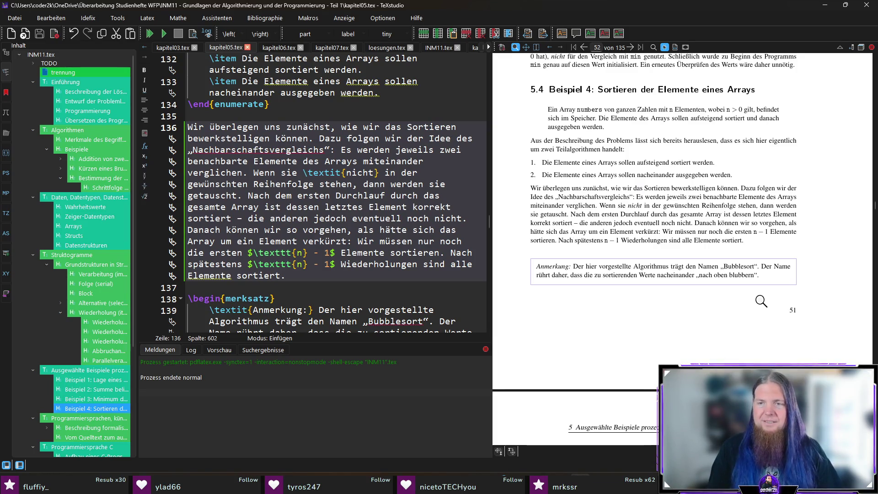
Step: Scroll to Abb. 5.6 and magnify the opening paragraph and the table's Start row
{"action": "scroll", "coordinate": [762, 301], "scroll_direction": "down", "scroll_amount": 3}
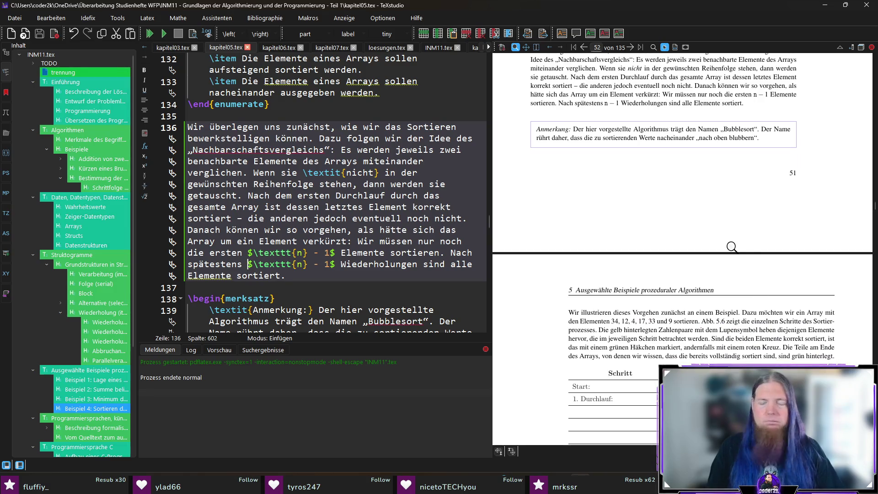
{"action": "scroll", "coordinate": [547, 290], "scroll_direction": "down", "scroll_amount": 2}
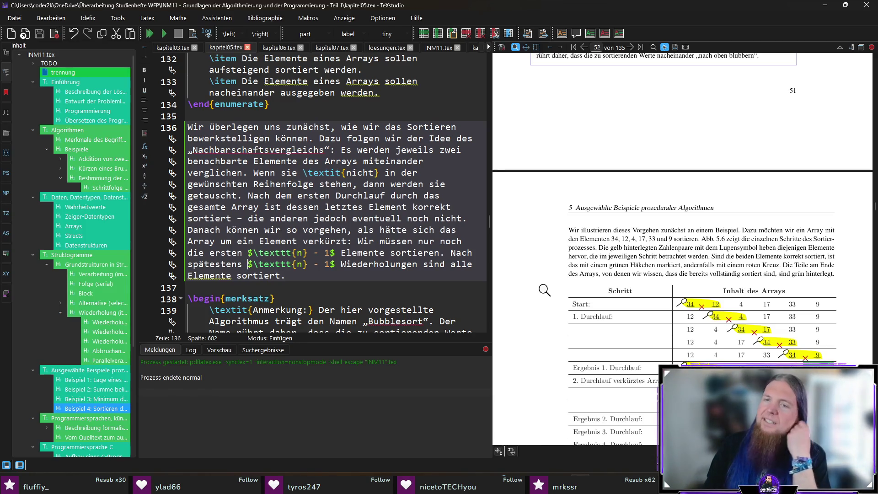
{"action": "scroll", "coordinate": [559, 285], "scroll_direction": "down", "scroll_amount": 1}
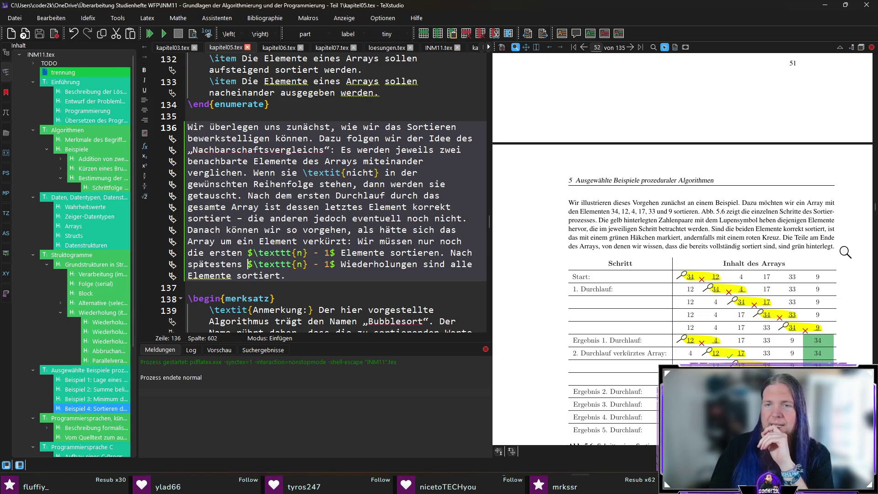
{"action": "scroll", "coordinate": [847, 252], "scroll_direction": "down", "scroll_amount": 1}
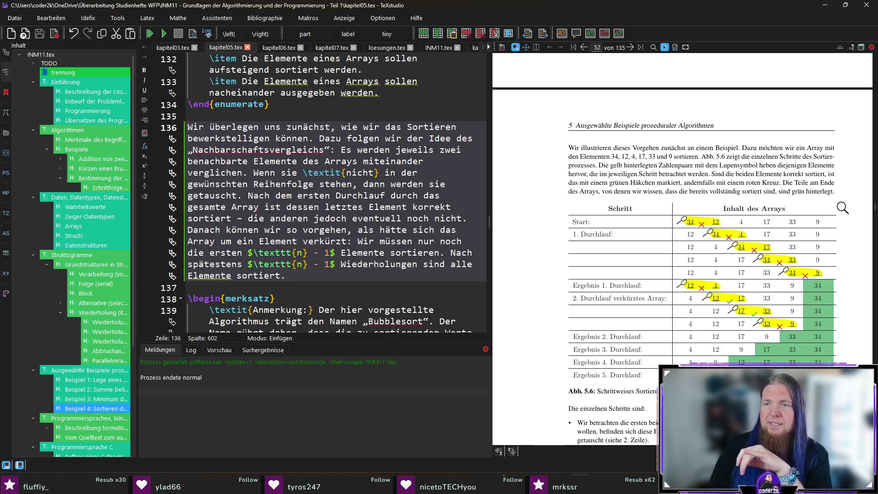
{"action": "scroll", "coordinate": [832, 202], "scroll_direction": "down", "scroll_amount": 2}
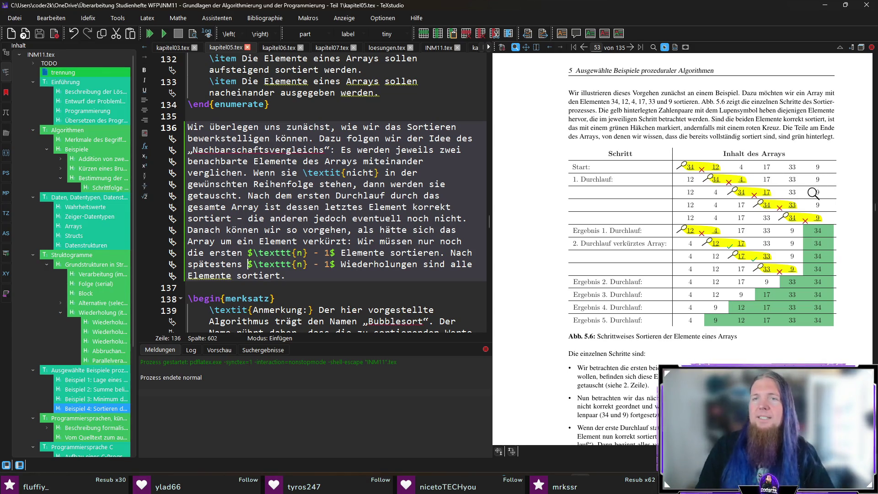
{"action": "left_click_drag", "start_coordinate": [609, 101], "coordinate": [653, 105]}
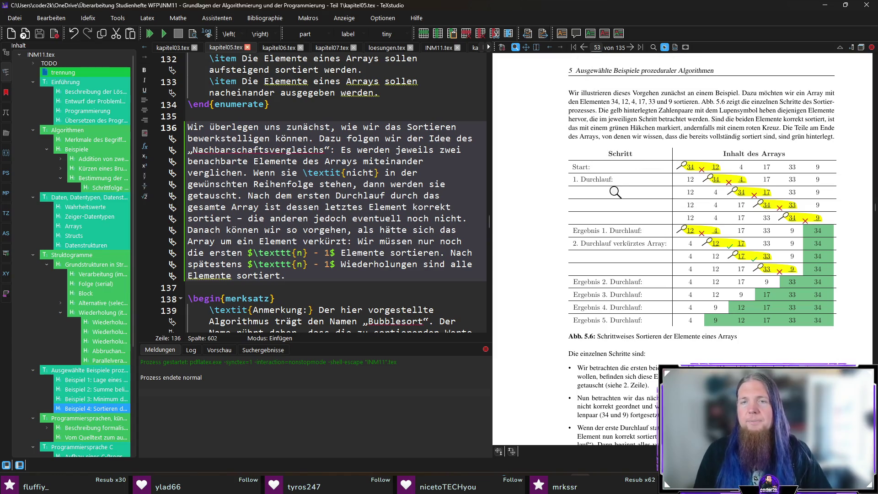
{"action": "left_click_drag", "start_coordinate": [690, 165], "coordinate": [702, 168]}
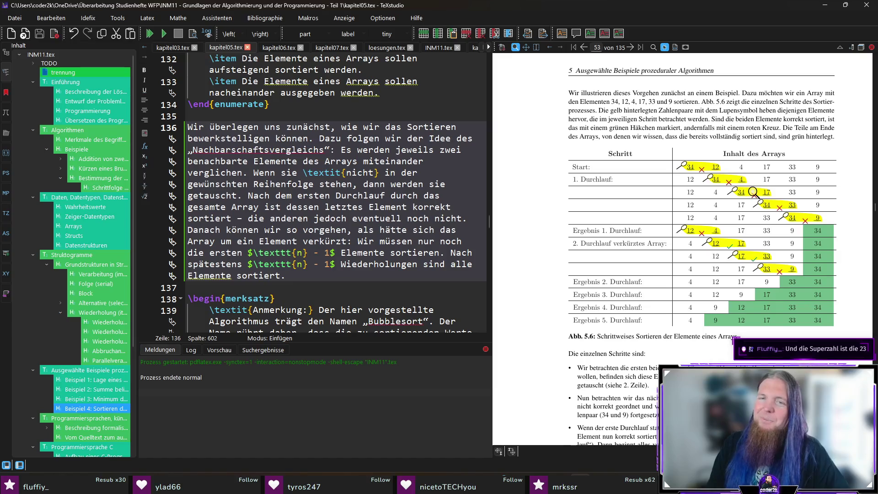
Step: Magnify the 'Ergebnis 1. Durchlauf' rows and scroll through the step-by-step explanation
{"action": "scroll", "coordinate": [753, 192], "scroll_direction": "down", "scroll_amount": 1}
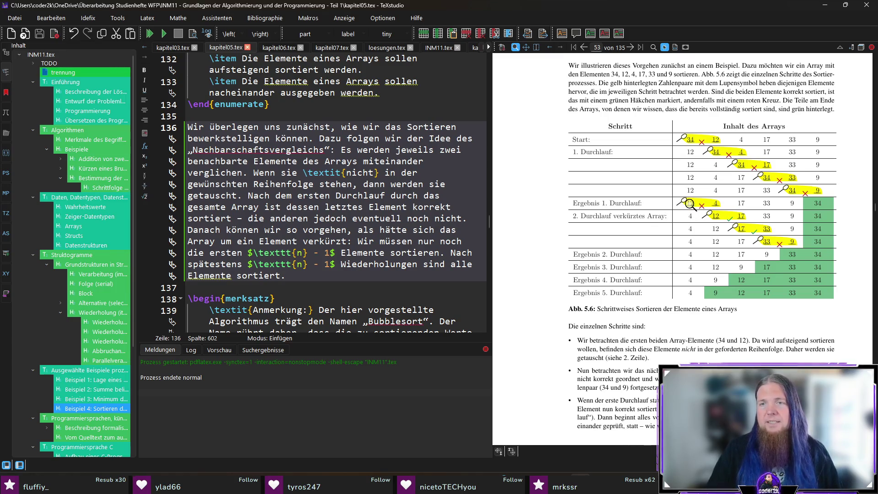
{"action": "left_click_drag", "start_coordinate": [691, 204], "coordinate": [708, 209]}
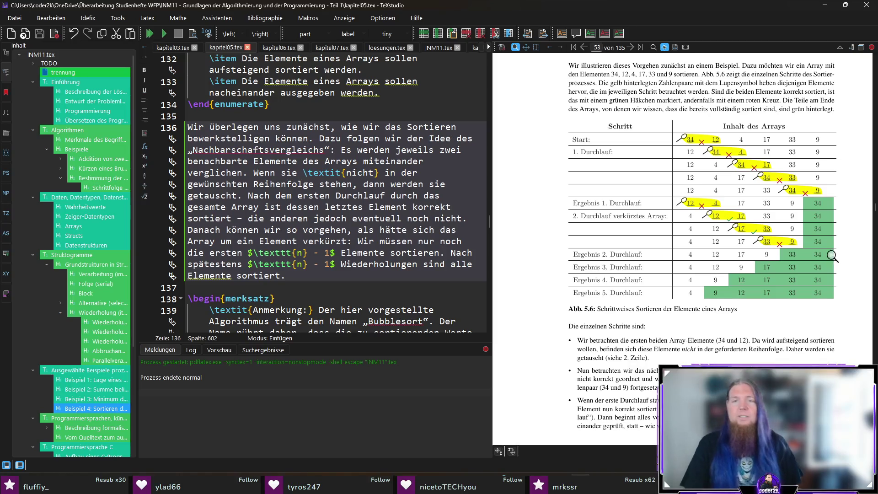
{"action": "scroll", "coordinate": [731, 247], "scroll_direction": "down", "scroll_amount": 1}
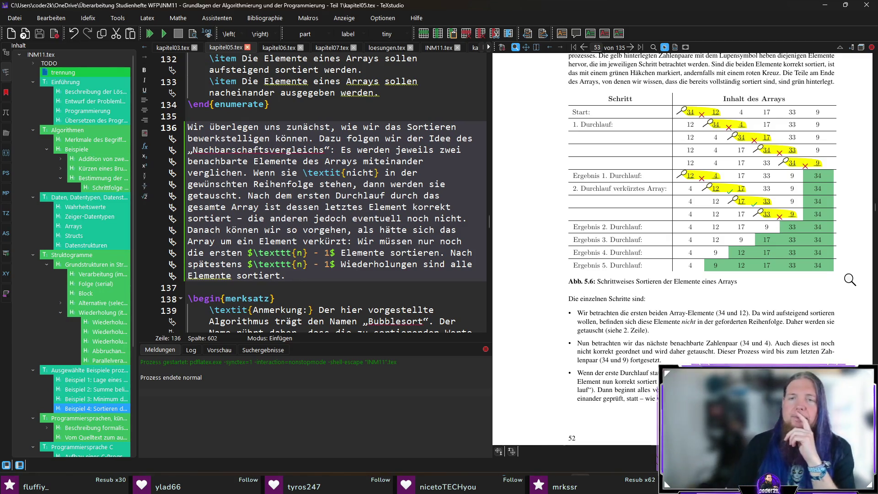
{"action": "scroll", "coordinate": [850, 279], "scroll_direction": "down", "scroll_amount": 2}
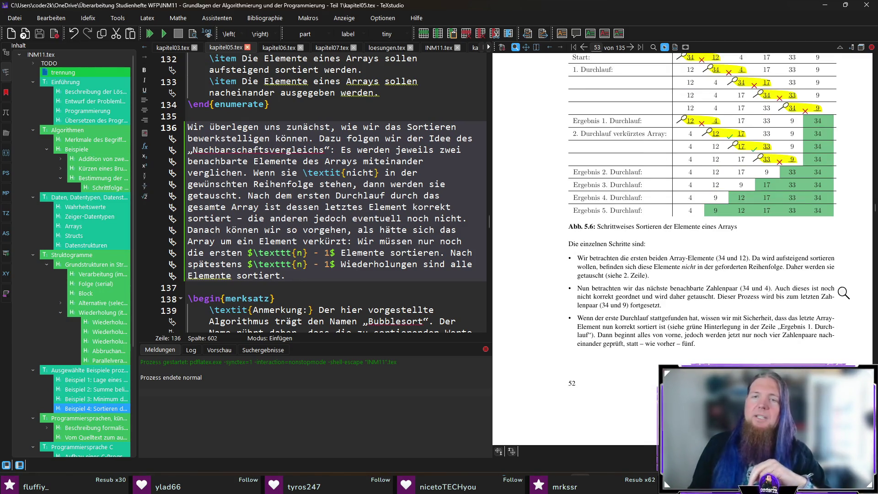
{"action": "scroll", "coordinate": [843, 293], "scroll_direction": "up", "scroll_amount": 1}
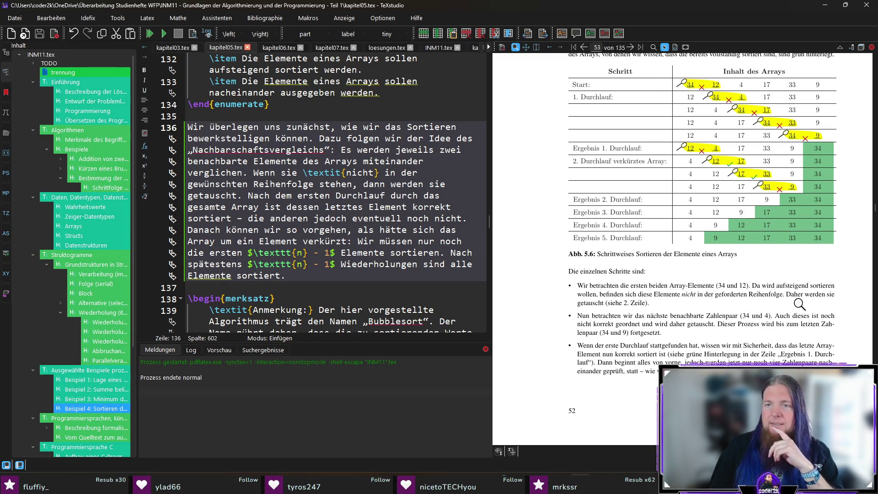
Step: Fix the typo 'wird' to 'wir' on line 154 and save kapitel05.tex
{"action": "left_click", "coordinate": [766, 285], "text": "ctrl"}
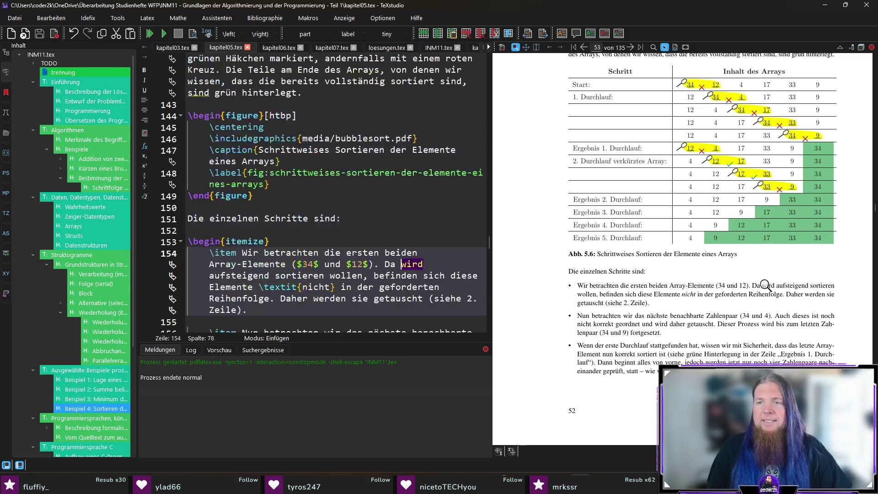
{"action": "left_click", "coordinate": [417, 264]}
{"action": "key", "text": "BackSpace"}
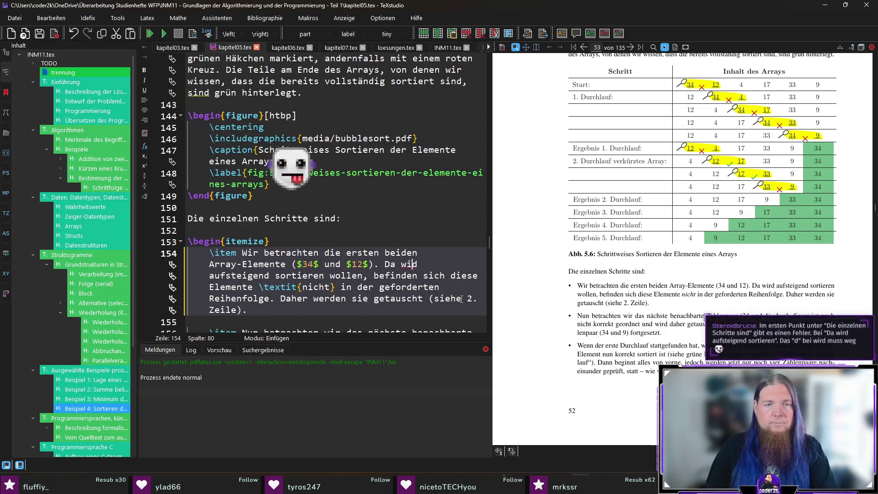
{"action": "key", "text": "ctrl+s"}
{"action": "type", "text": "r"}
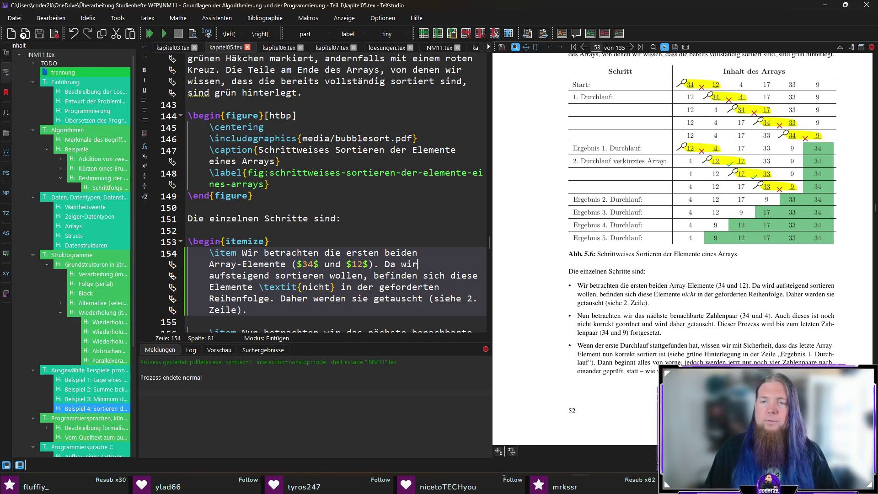
{"action": "scroll", "coordinate": [621, 324], "scroll_direction": "down", "scroll_amount": 5}
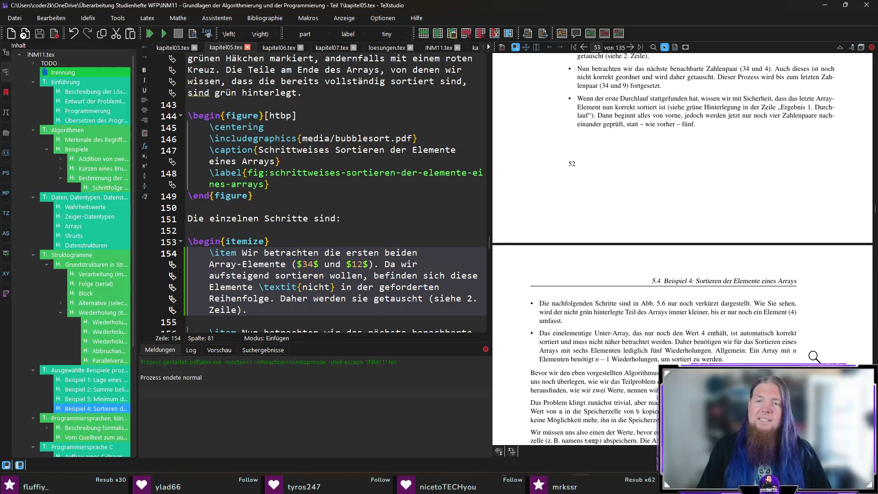
Step: Replace 'Unter' with 'Teil' in the one-element Unter-Array bullet
{"action": "left_click", "coordinate": [602, 332], "text": "ctrl"}
{"action": "double_click", "coordinate": [341, 264]}
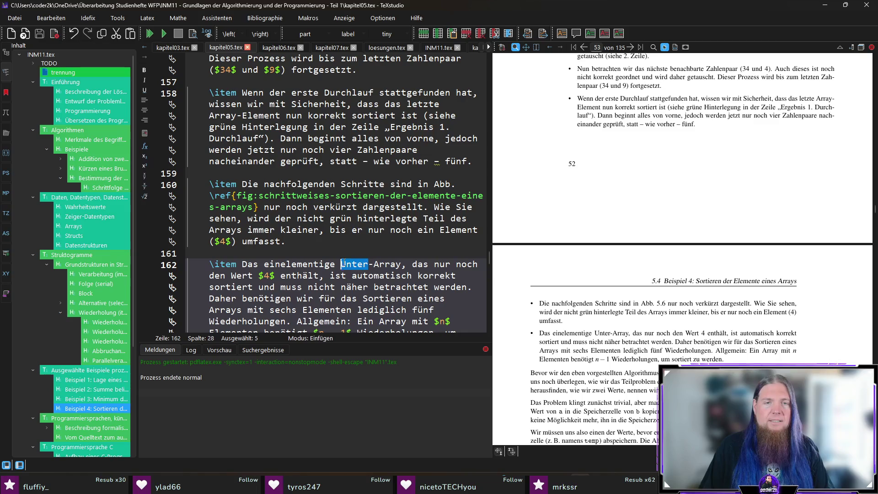
{"action": "type", "text": "Teil"}
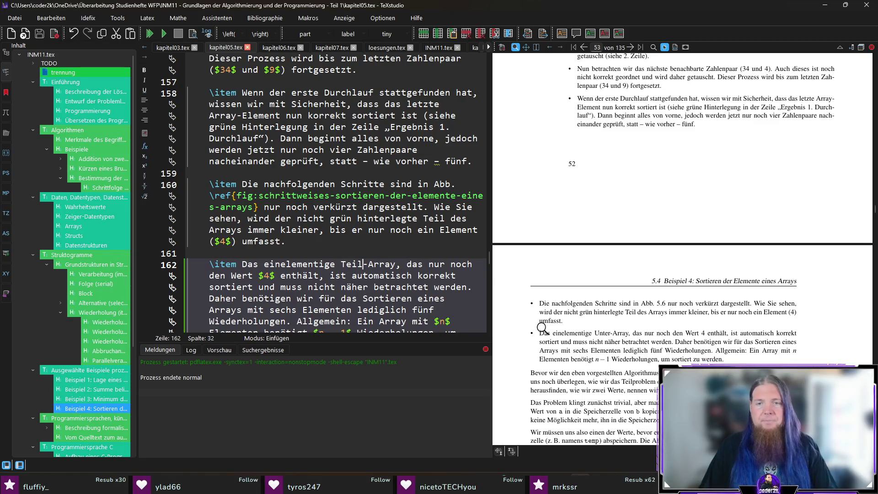
{"action": "scroll", "coordinate": [695, 347], "scroll_direction": "down", "scroll_amount": 1}
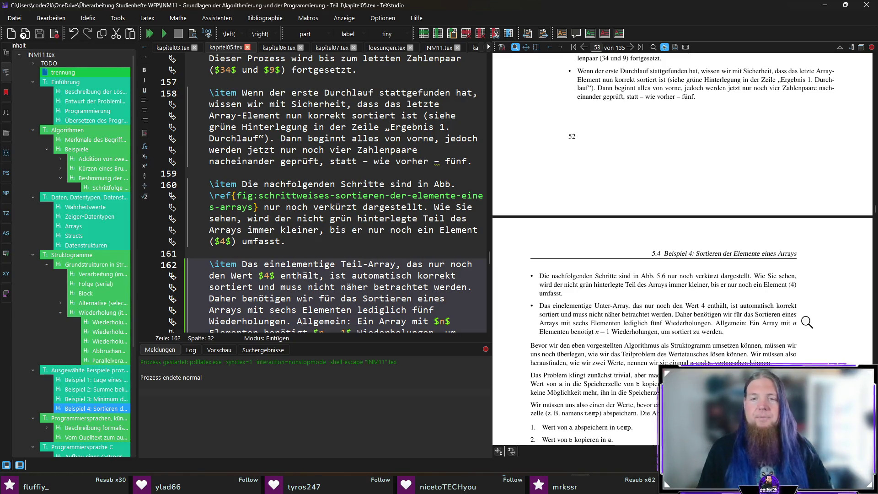
{"action": "scroll", "coordinate": [813, 325], "scroll_direction": "down", "scroll_amount": 3}
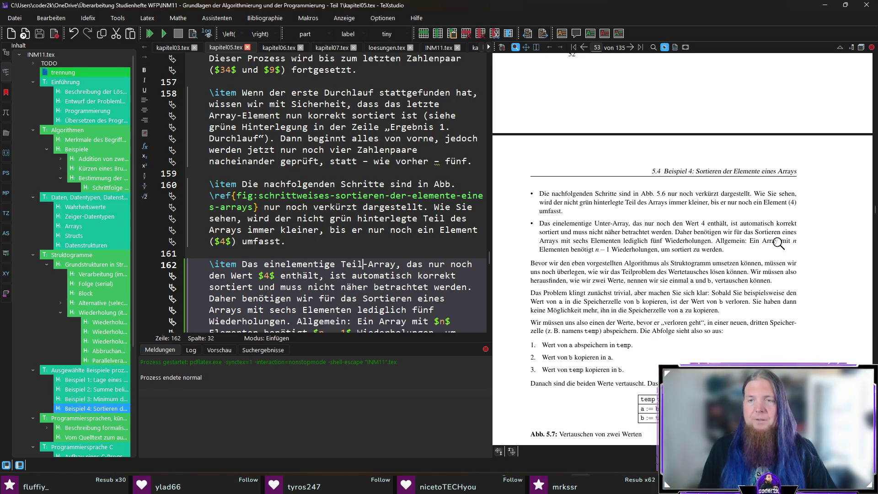
Step: Insert 'unter Benutzung des hier gezeigten Algorithmus' into the n − 1 repetitions sentence and recompile
{"action": "left_click", "coordinate": [587, 249]}
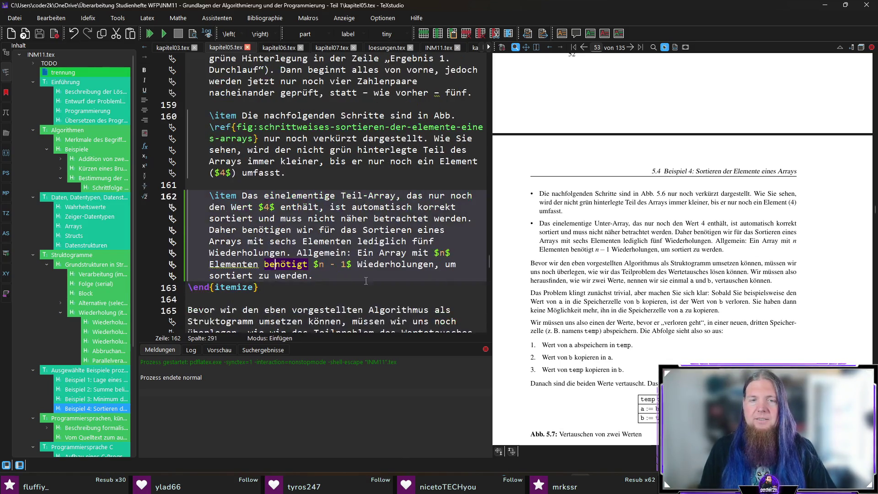
{"action": "type", "text": "unter Benutzung des"}
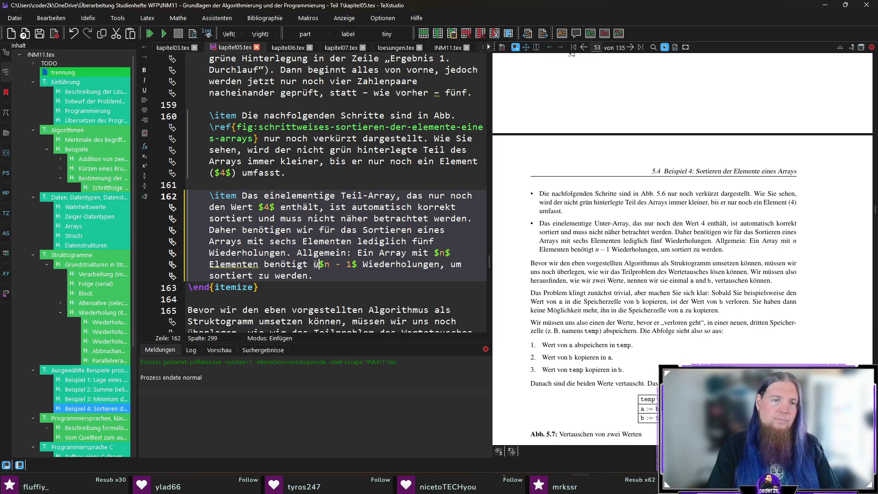
{"action": "type", "text": " hier gezeigten Algorithm"}
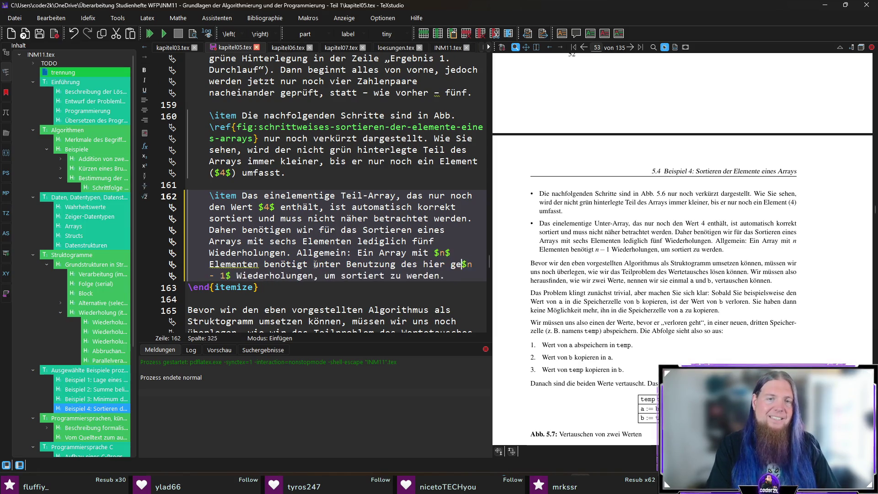
{"action": "type", "text": "us"}
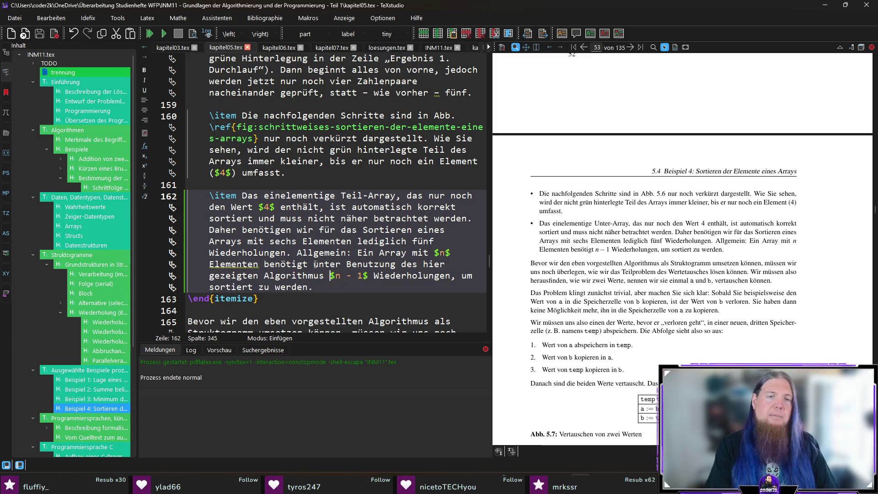
{"action": "key", "text": "F5"}
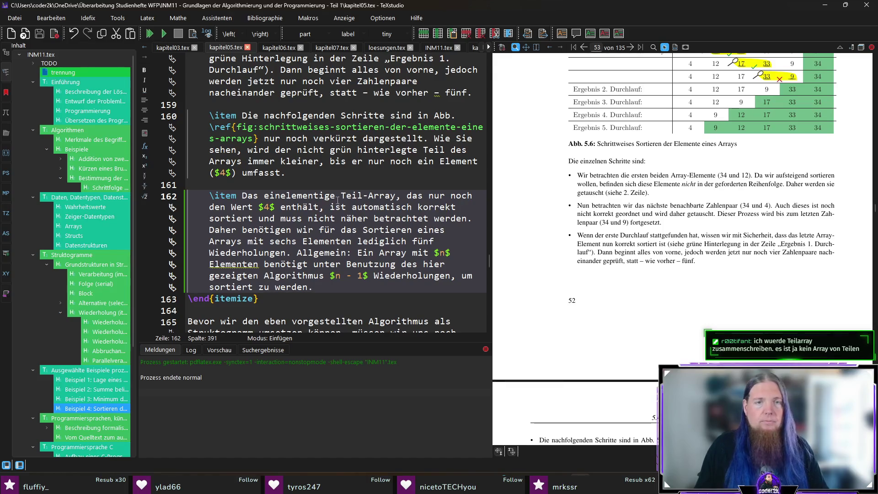
Step: Change 'Teil-Array' to 'Teilarray', recompile, and locate the remaining-element bullet's source
{"action": "left_click", "coordinate": [372, 196]}
{"action": "key", "text": "BackSpace"}
{"action": "key", "text": "Delete"}
{"action": "type", "text": "a"}
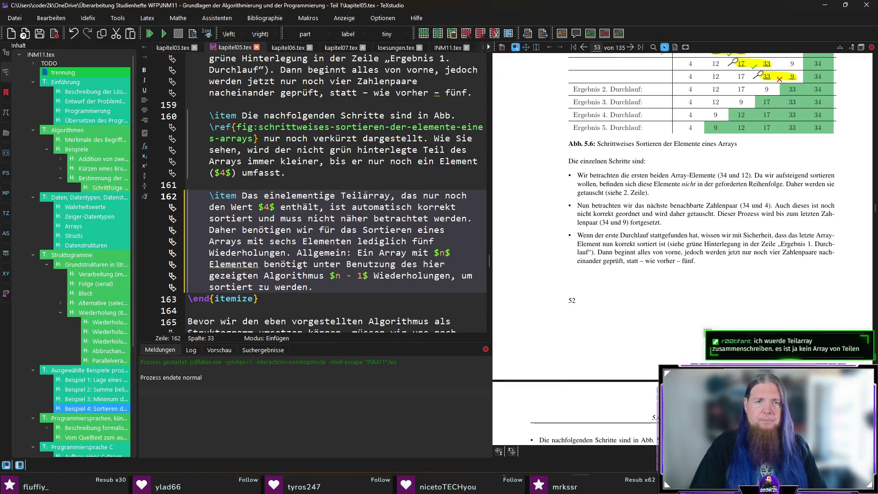
{"action": "key", "text": "F5"}
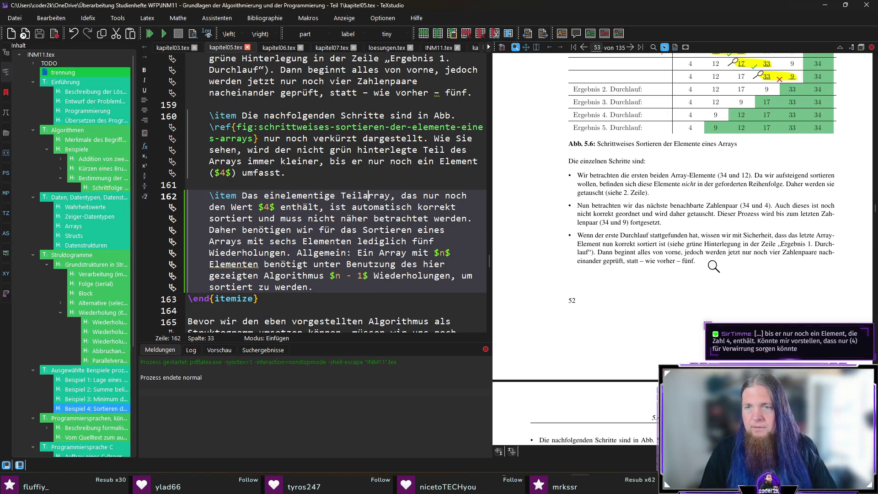
{"action": "scroll", "coordinate": [713, 266], "scroll_direction": "down", "scroll_amount": 3}
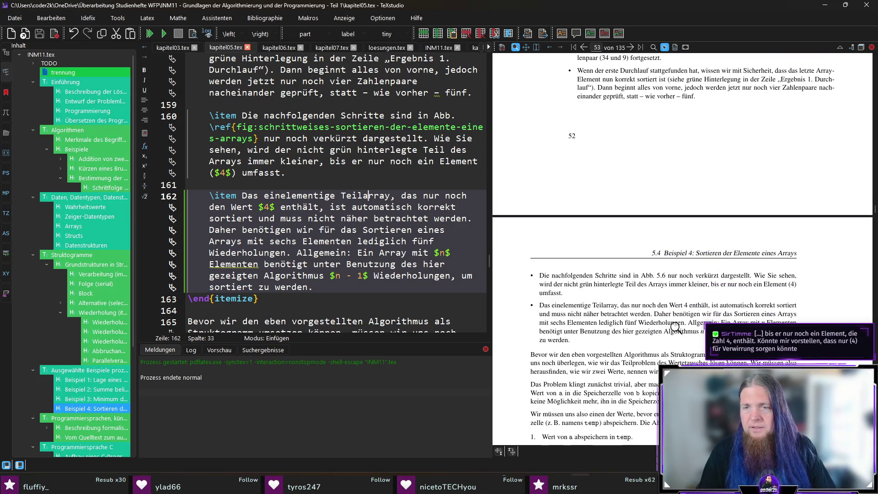
{"action": "left_click", "coordinate": [649, 306], "text": "ctrl"}
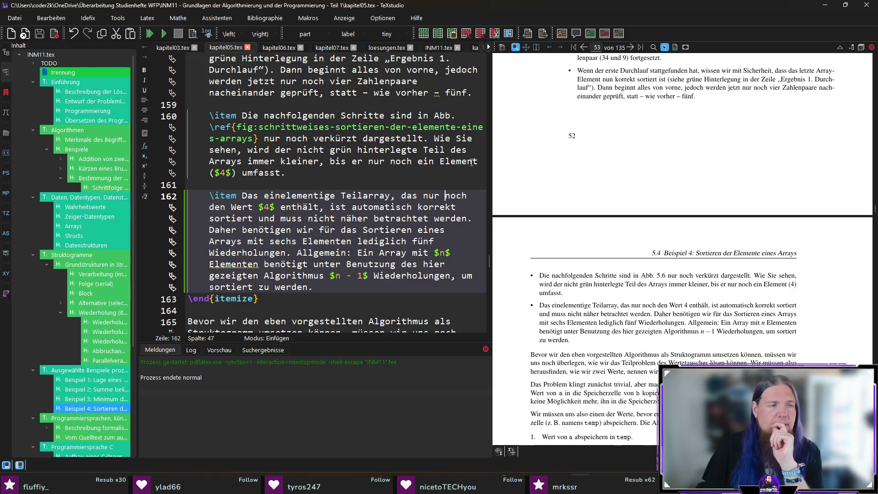
{"action": "left_click", "coordinate": [464, 173]}
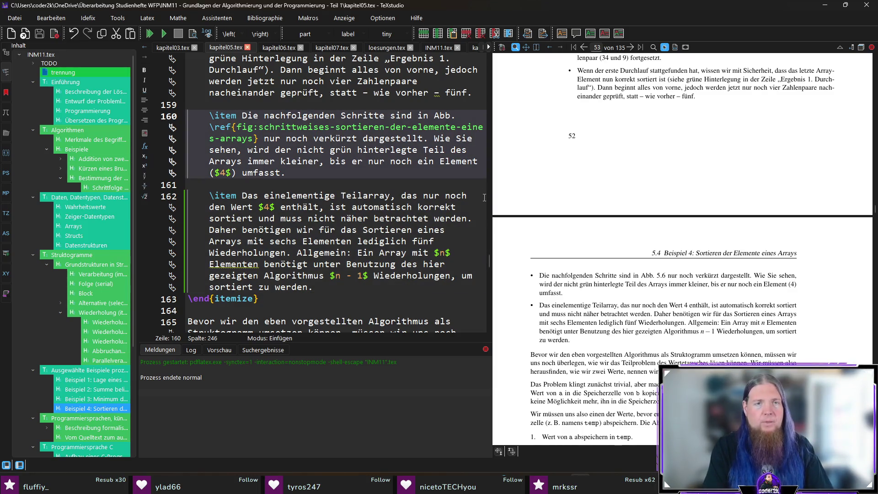
Step: Reword the bullet to '– die Zahl 4 –' without parentheses and recompile
{"action": "type", "text": "– die Zahl"}
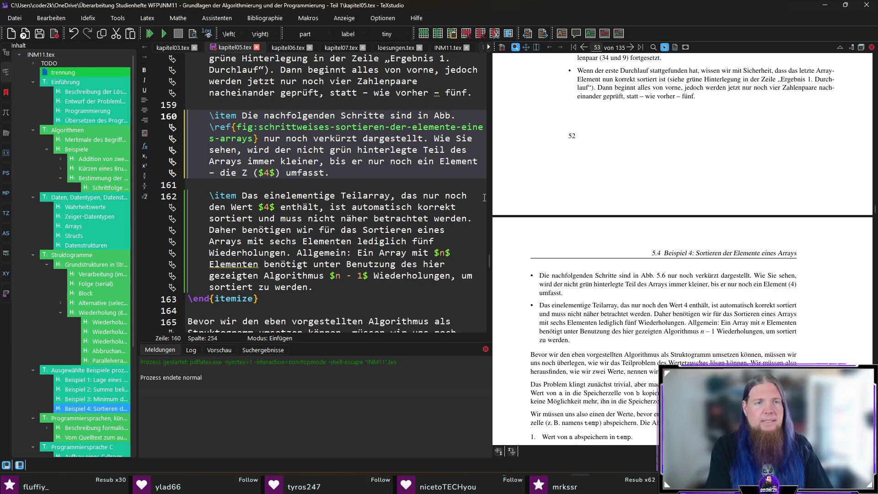
{"action": "key", "text": "Right"}
{"action": "key", "text": "Delete"}
{"action": "key", "text": "Right"}
{"action": "key", "text": "Right"}
{"action": "key", "text": "Right"}
{"action": "key", "text": "Delete"}
{"action": "key", "text": "Right"}
{"action": "type", "text": "–"}
{"action": "key", "text": "End"}
{"action": "key", "text": "F5"}
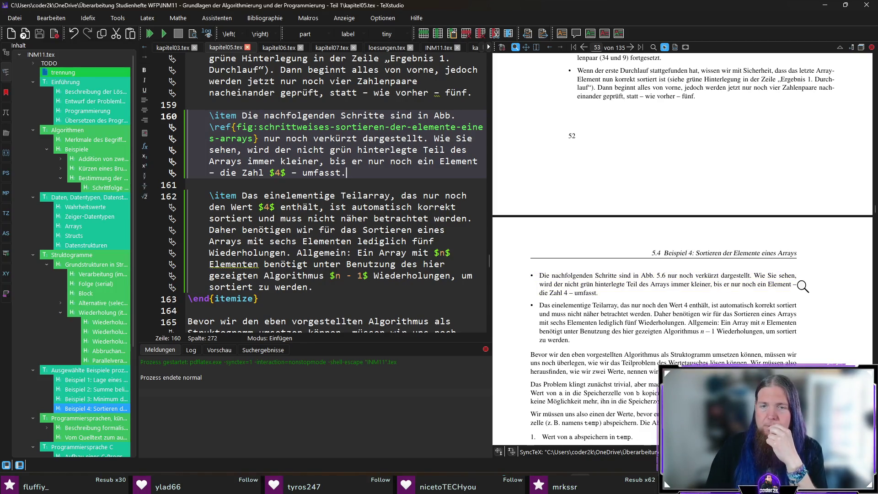
Step: Magnify the recompiled PDF to verify the new '– die Zahl 4 –' wording
{"action": "scroll", "coordinate": [590, 288], "scroll_direction": "down", "scroll_amount": 3}
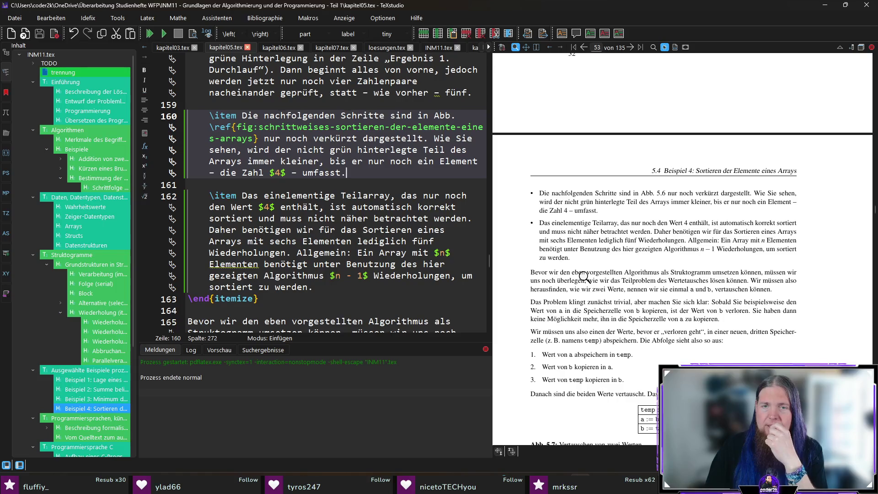
{"action": "mouse_move", "coordinate": [569, 232]}
{"action": "left_mouse_down"}
{"action": "mouse_move", "coordinate": [561, 225]}
{"action": "mouse_move", "coordinate": [571, 224]}
{"action": "left_mouse_up"}
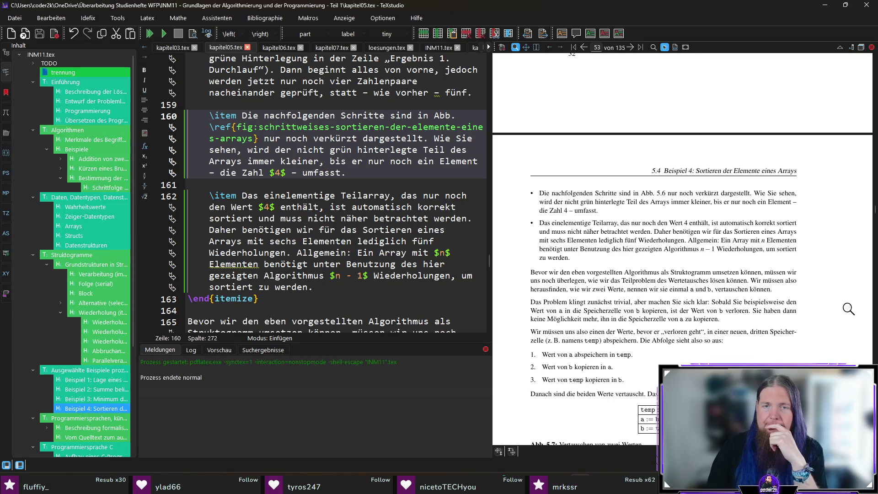
{"action": "scroll", "coordinate": [848, 310], "scroll_direction": "down", "scroll_amount": 2}
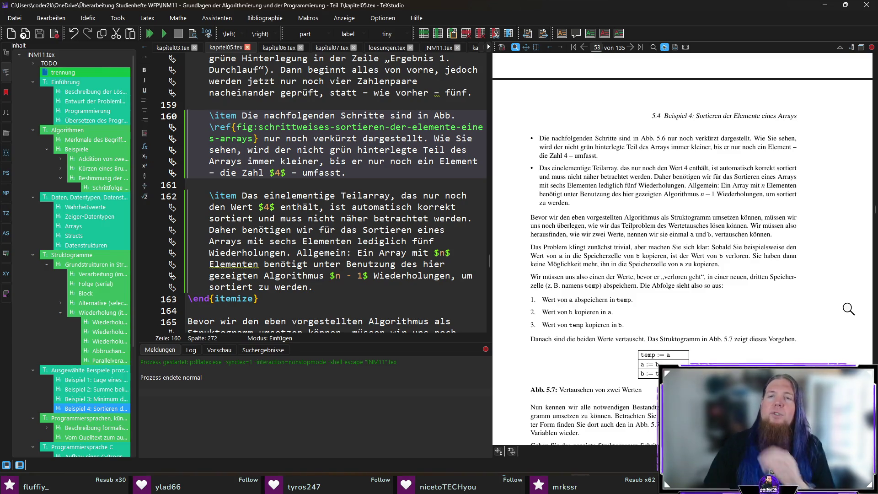
{"action": "scroll", "coordinate": [236, 261], "scroll_direction": "down", "scroll_amount": 7}
{"action": "left_click", "coordinate": [193, 264]}
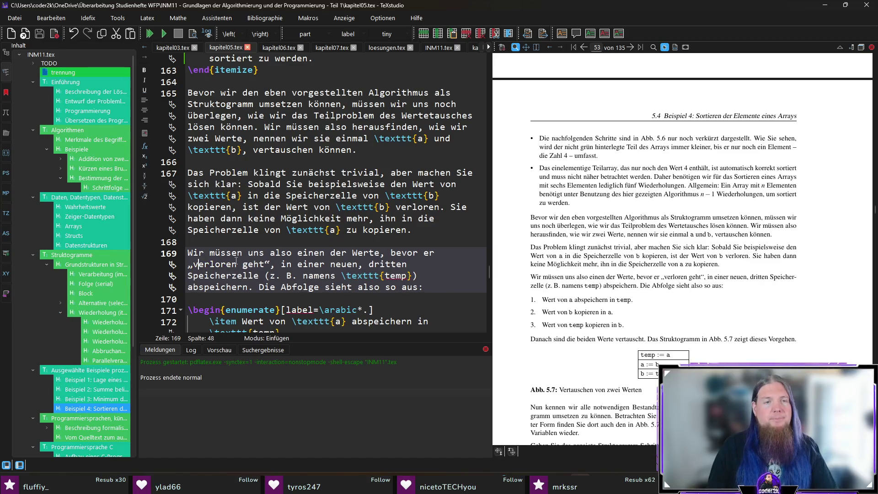
Step: Insert '(also überschrieben wird)' after „verloren geht“ on line 169 and recompile
{"action": "key", "text": "BackSpace"}
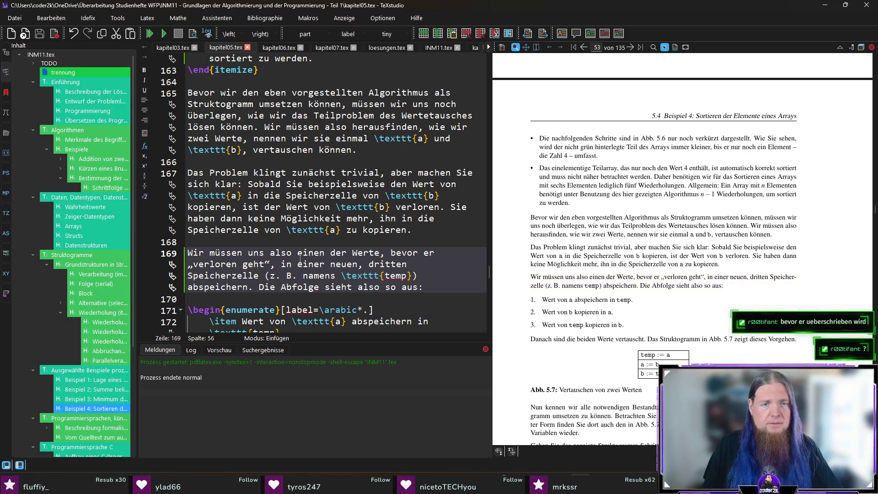
{"action": "left_click_drag", "start_coordinate": [265, 264], "coordinate": [193, 264]}
{"action": "left_click", "coordinate": [271, 264]}
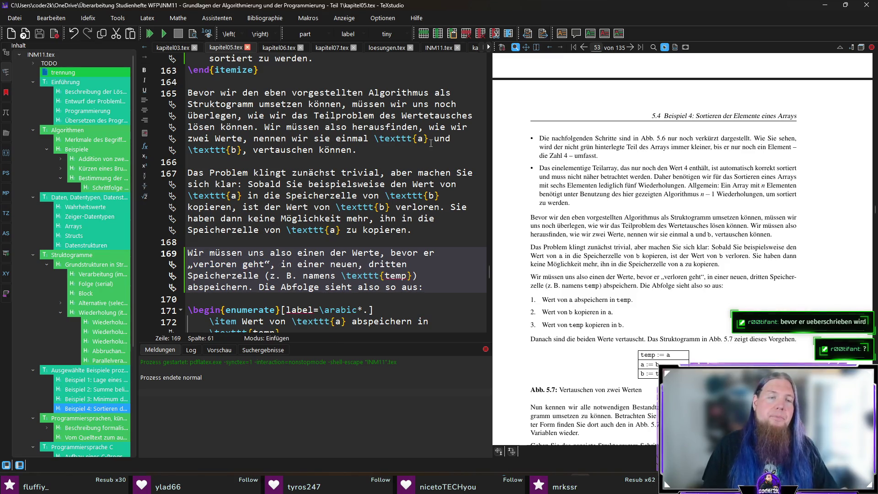
{"action": "type", "text": "("}
{"action": "type", "text": "also überschrieben wir"}
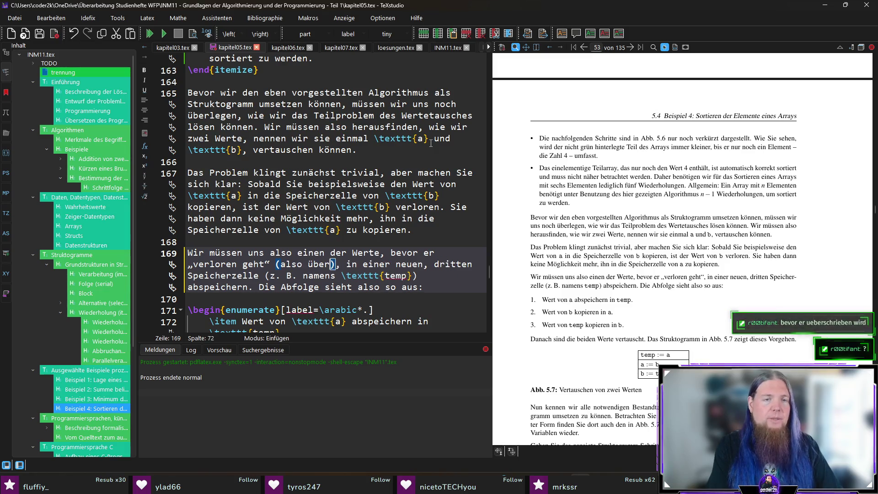
{"action": "type", "text": "d"}
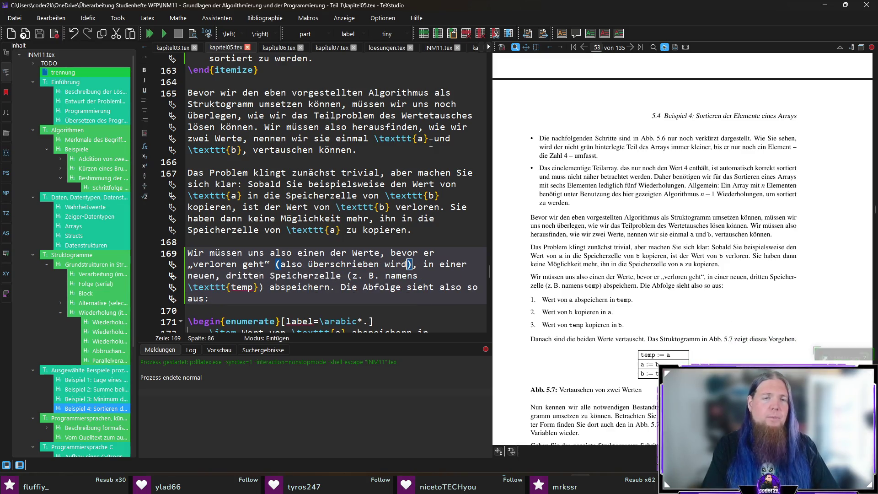
{"action": "key", "text": "F5"}
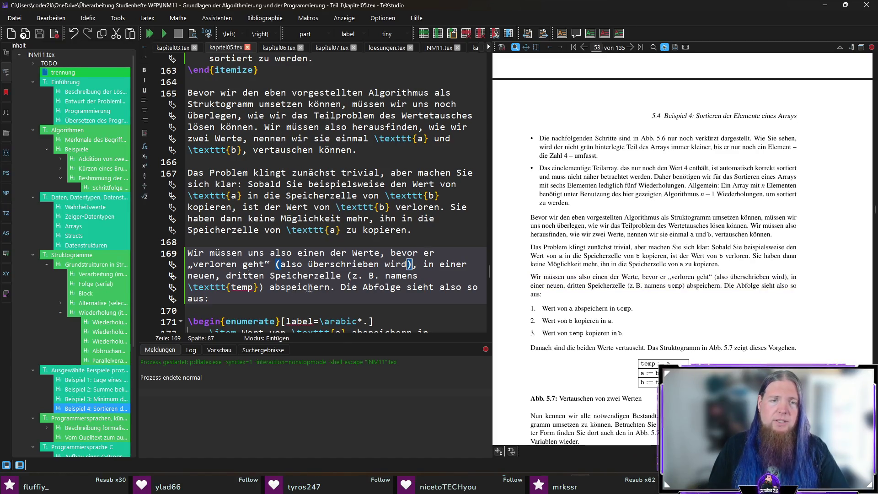
{"action": "left_click", "coordinate": [199, 252]}
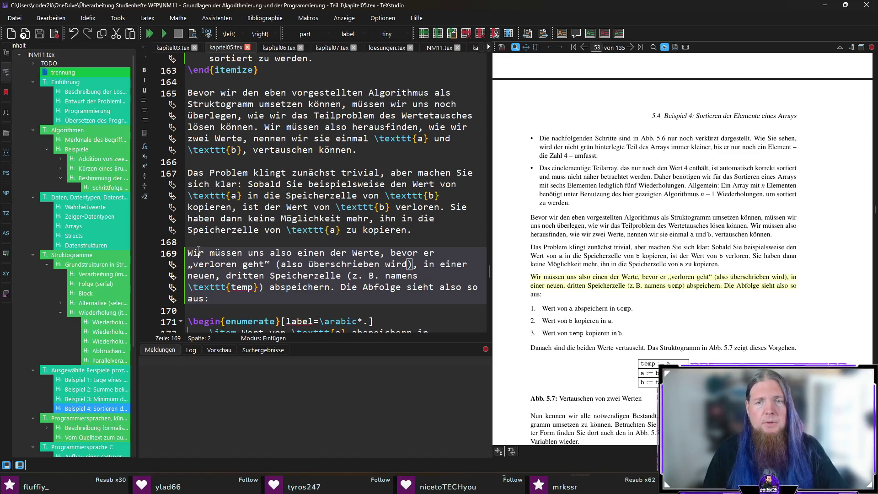
Step: Sync line 169 to the PDF and scroll past Abb. 5.7 to the Abb. 5.8 Struktogramm
{"action": "scroll", "coordinate": [762, 298], "scroll_direction": "down", "scroll_amount": 2}
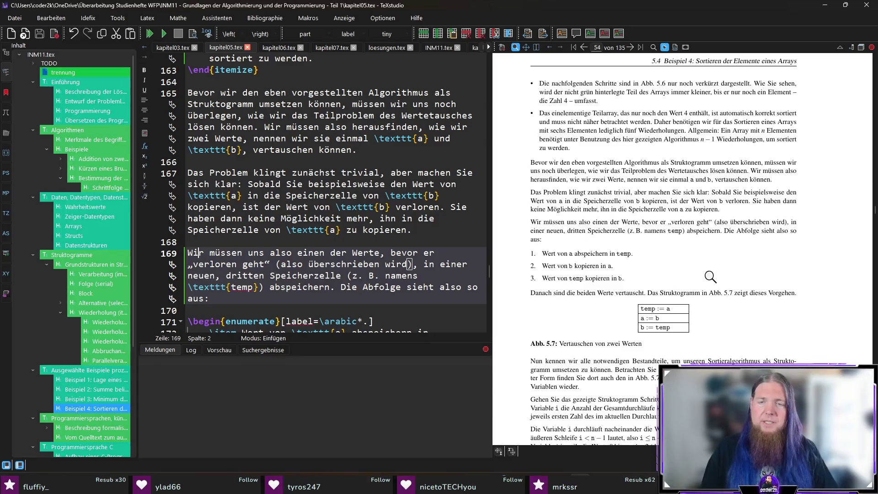
{"action": "scroll", "coordinate": [647, 264], "scroll_direction": "down", "scroll_amount": 1}
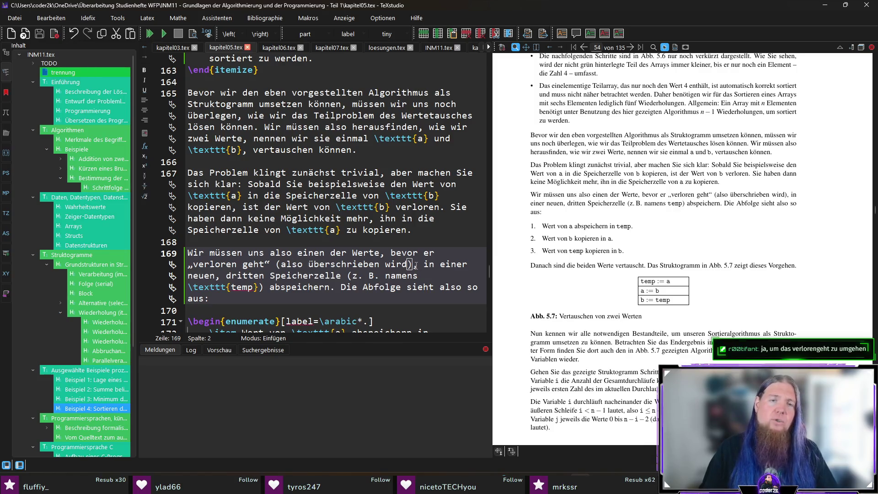
{"action": "left_click", "coordinate": [600, 232], "text": "ctrl"}
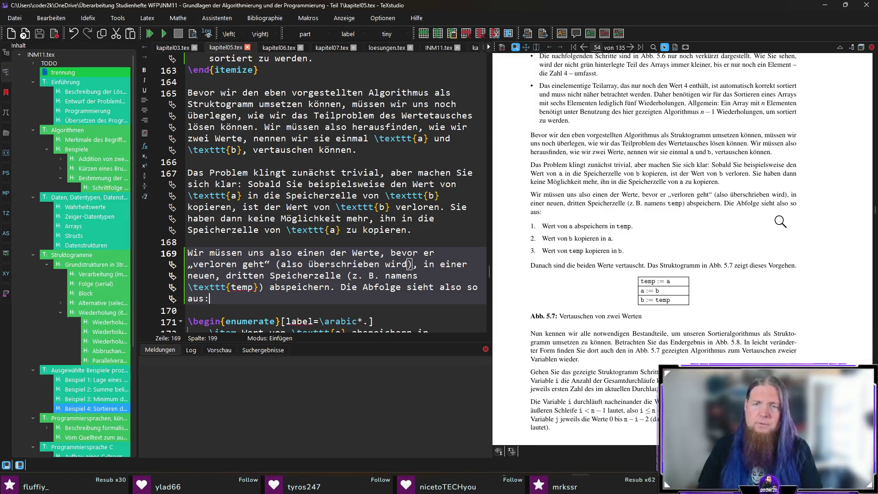
{"action": "scroll", "coordinate": [826, 247], "scroll_direction": "down", "scroll_amount": 1}
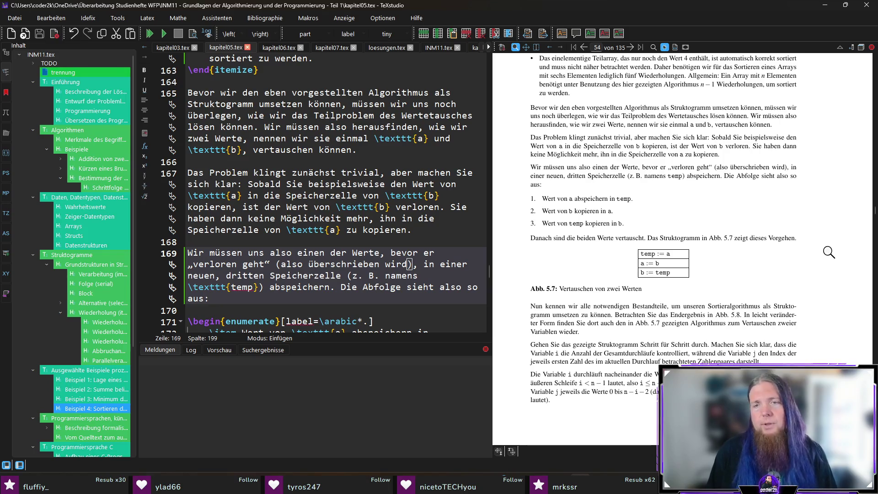
{"action": "scroll", "coordinate": [829, 252], "scroll_direction": "down", "scroll_amount": 1}
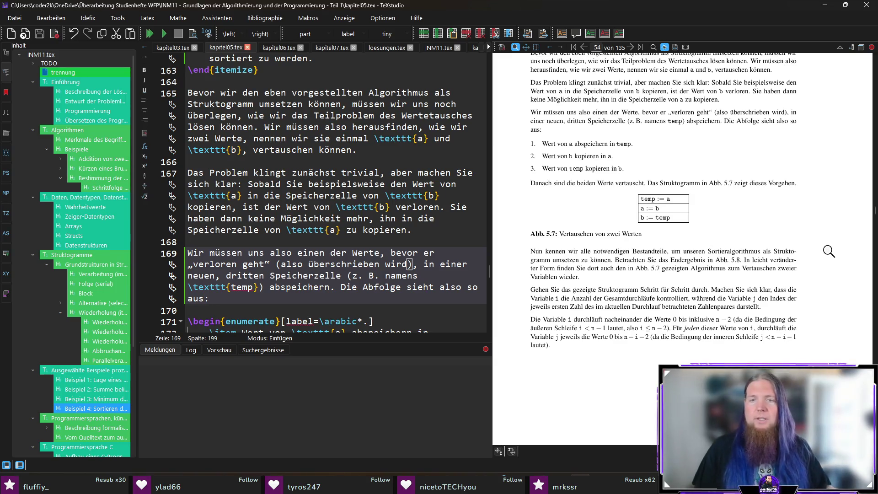
{"action": "scroll", "coordinate": [819, 249], "scroll_direction": "down", "scroll_amount": 5}
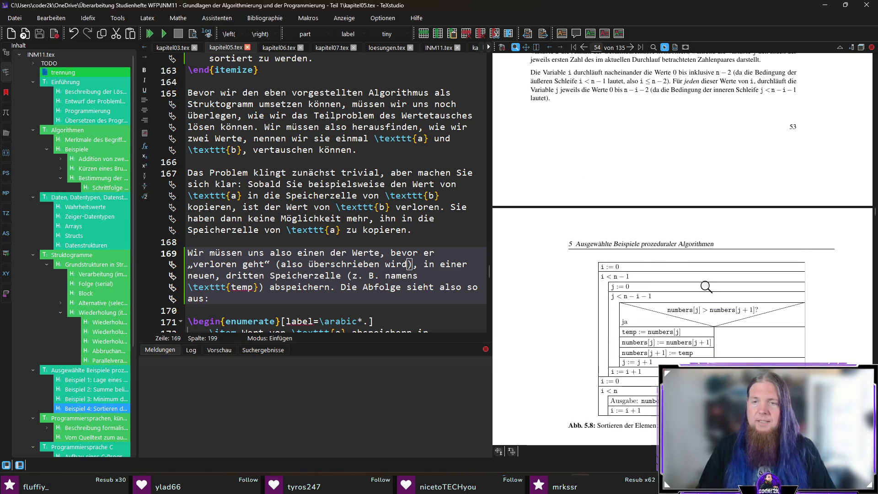
{"action": "scroll", "coordinate": [644, 276], "scroll_direction": "down", "scroll_amount": 1}
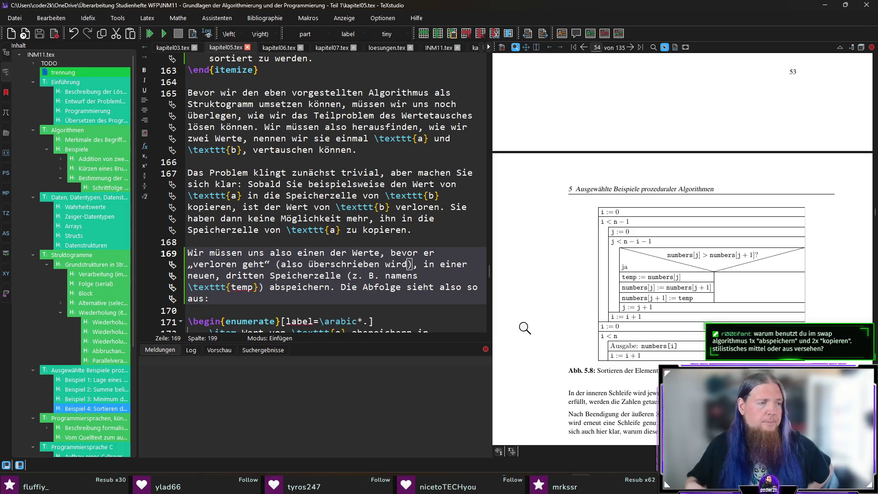
Step: Scroll the preview back to the page-53 swap list and sync the editor to step 2
{"action": "scroll", "coordinate": [524, 316], "scroll_direction": "up", "scroll_amount": 3}
{"action": "scroll", "coordinate": [584, 311], "scroll_direction": "up", "scroll_amount": 3}
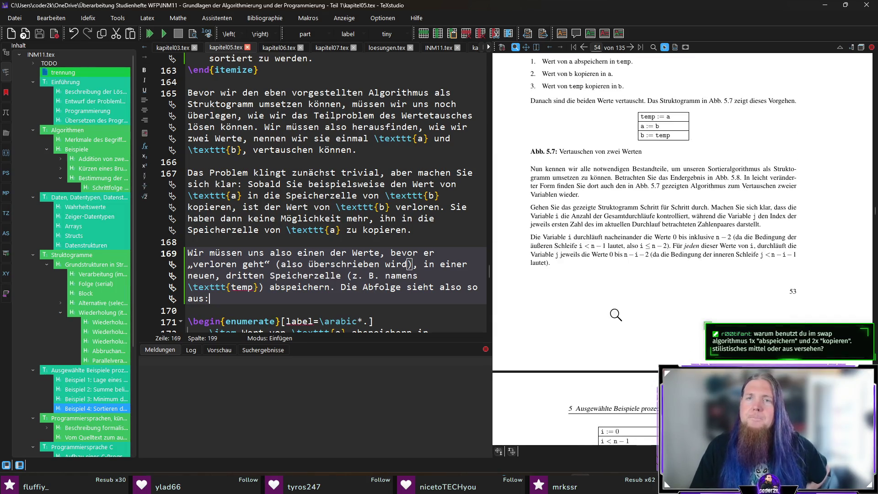
{"action": "scroll", "coordinate": [616, 315], "scroll_direction": "up", "scroll_amount": 1}
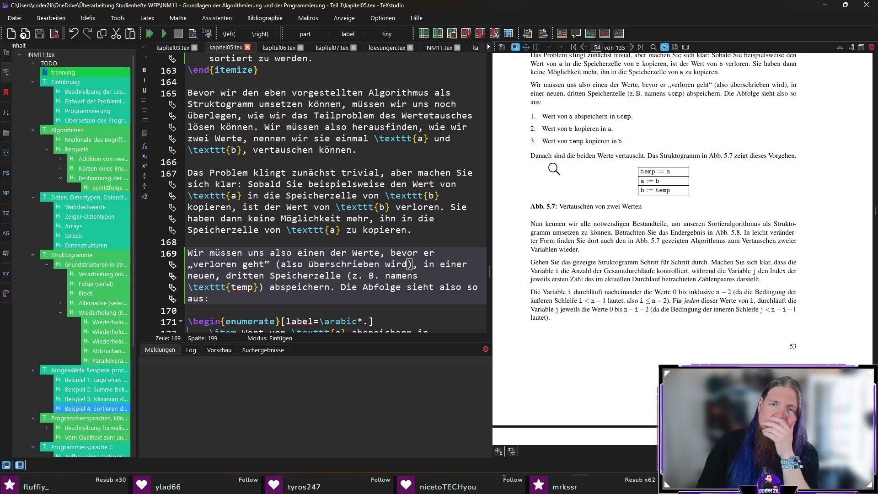
{"action": "left_click", "coordinate": [549, 129], "text": "ctrl"}
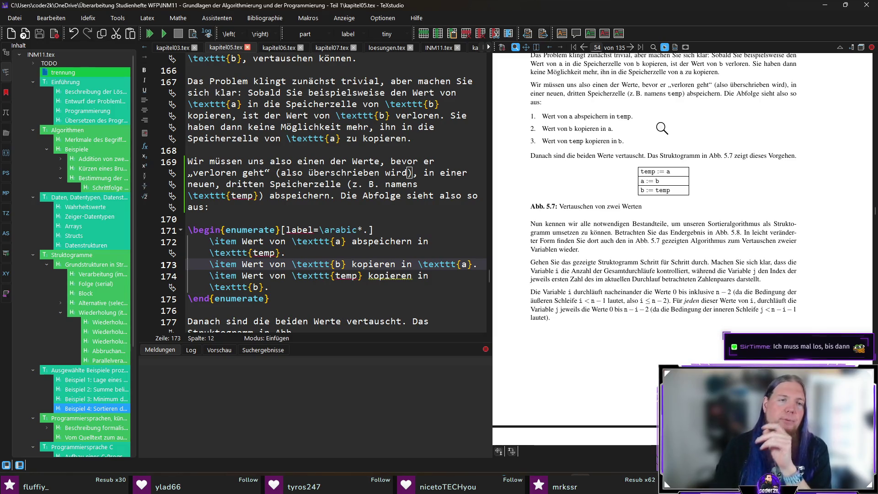
Step: Add swap steps 'Wert von a überschreiben mit dem Wert von b' and 'Wert von b überschreiben mit dem Wert von temp'
{"action": "left_click", "coordinate": [363, 250]}
{"action": "key", "text": "Return"}
{"action": "type", "text": "\\item Wert von"}
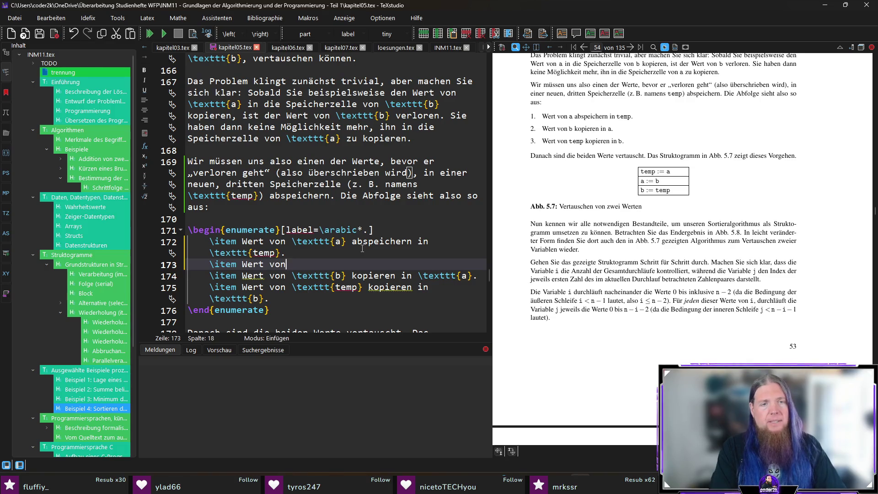
{"action": "type", "text": " \\texttt{a"}
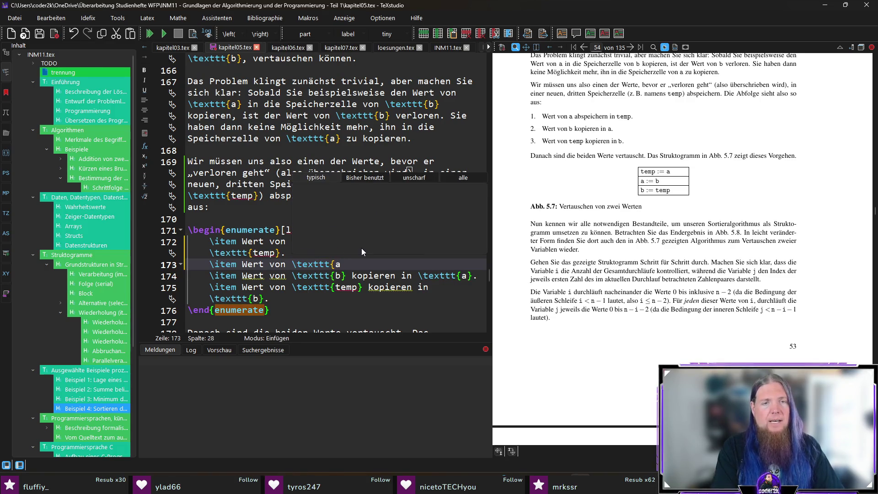
{"action": "type", "text": "} überschreiben mni"}
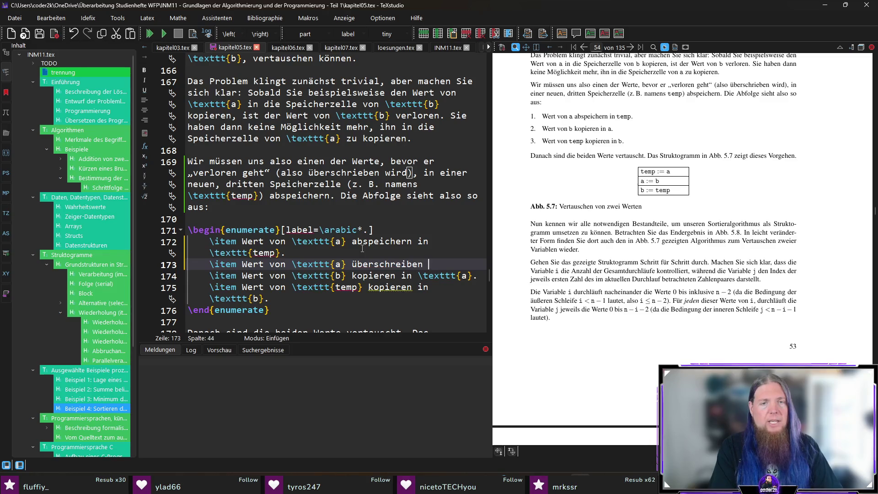
{"action": "key", "text": "BackSpace"}
{"action": "key", "text": "BackSpace"}
{"action": "type", "text": "it dem Wert "}
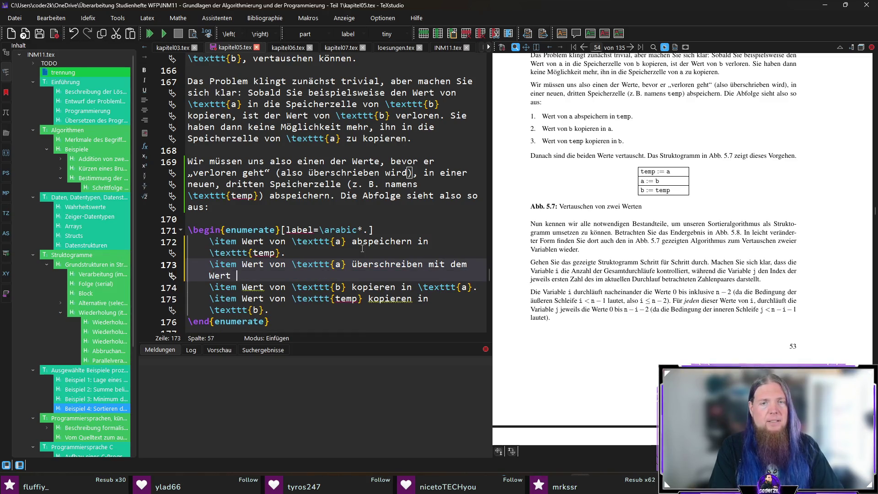
{"action": "type", "text": "von \text"}
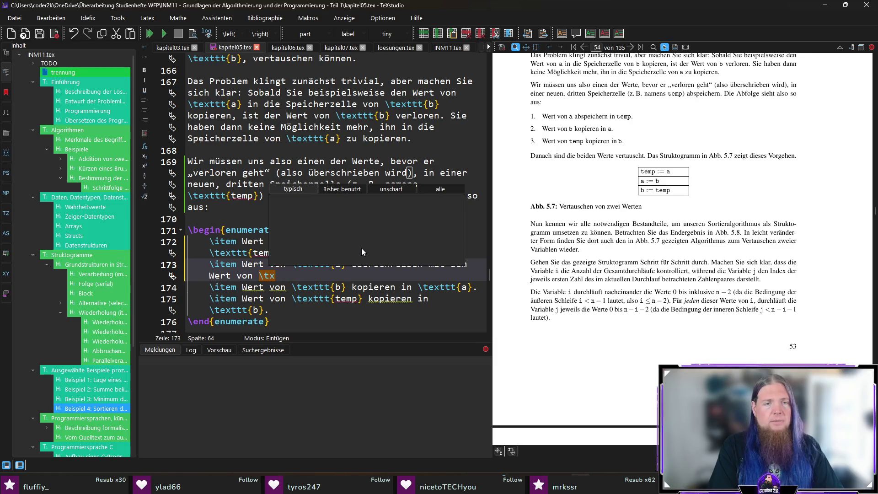
{"action": "type", "text": "tt{b}."}
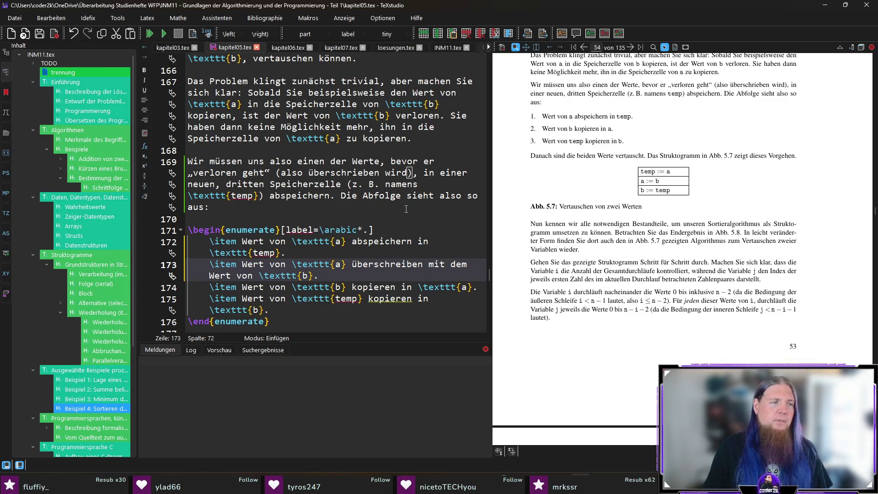
{"action": "key", "text": "Return"}
{"action": "type", "text": "\\item"}
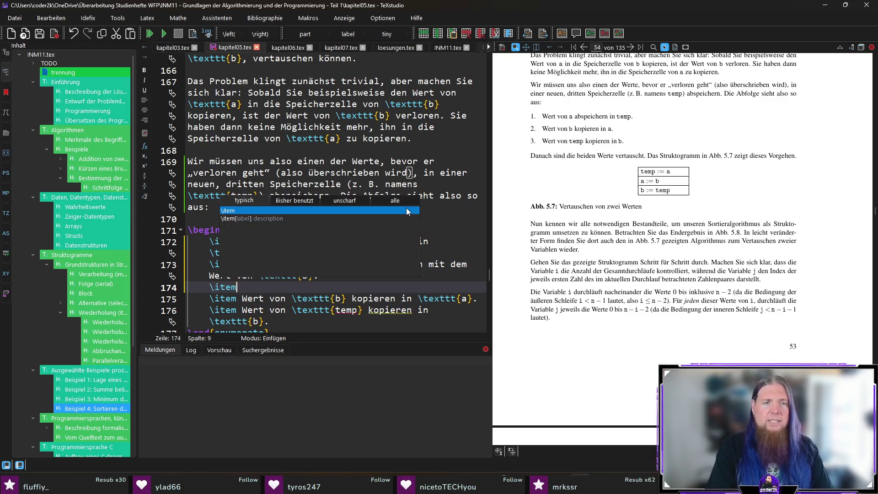
{"action": "type", "text": " Wert von "}
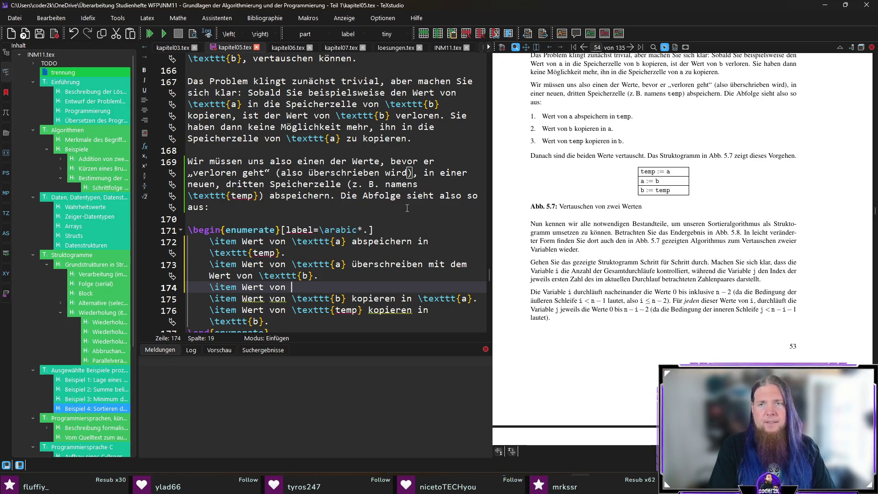
{"action": "type", "text": "\texttt{"}
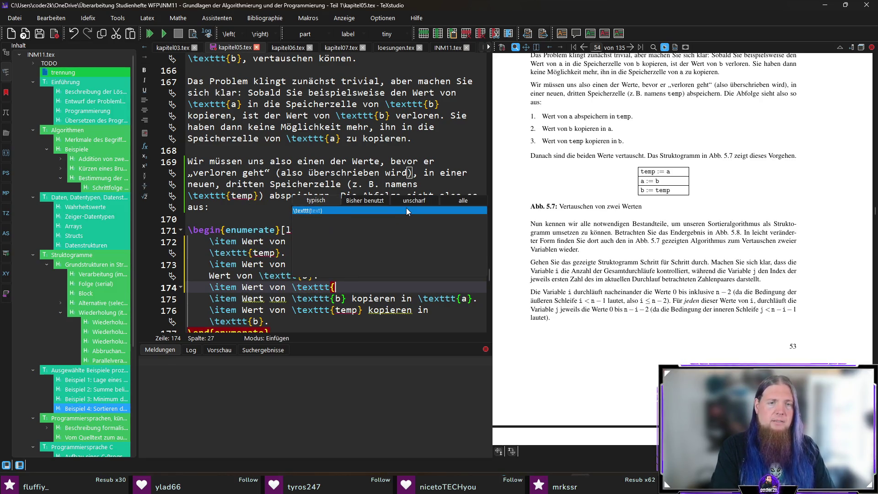
{"action": "type", "text": "b} über"}
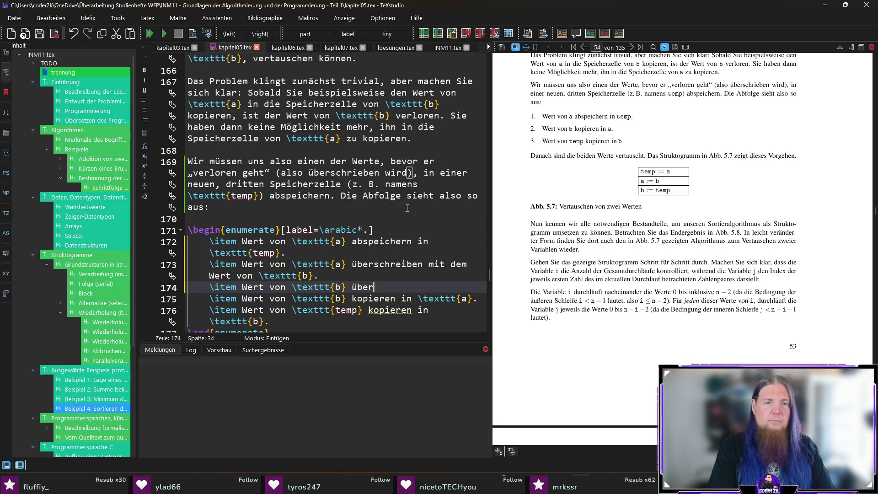
{"action": "type", "text": "schreiben mit dem Wert v"}
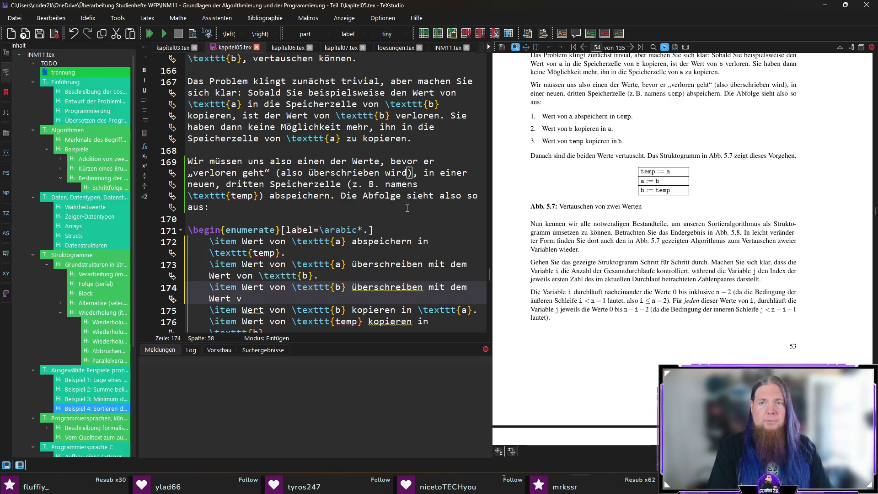
{"action": "type", "text": "on \\textt"}
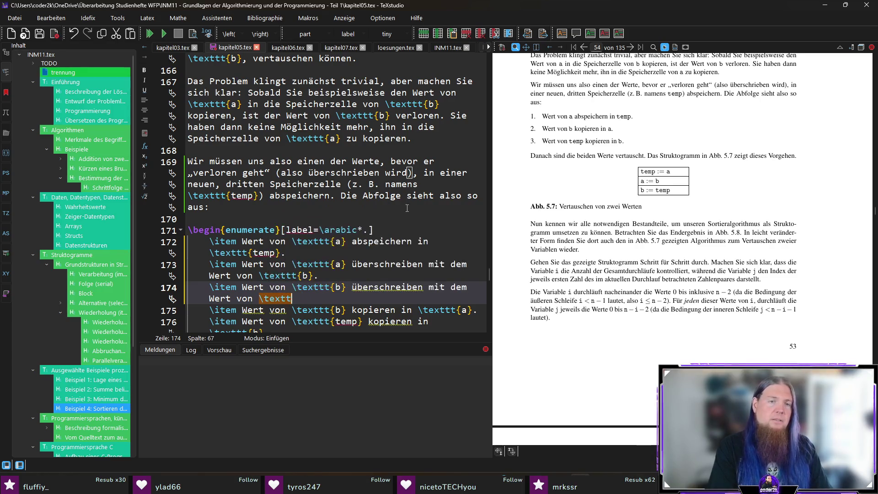
{"action": "type", "text": "t{temp}."}
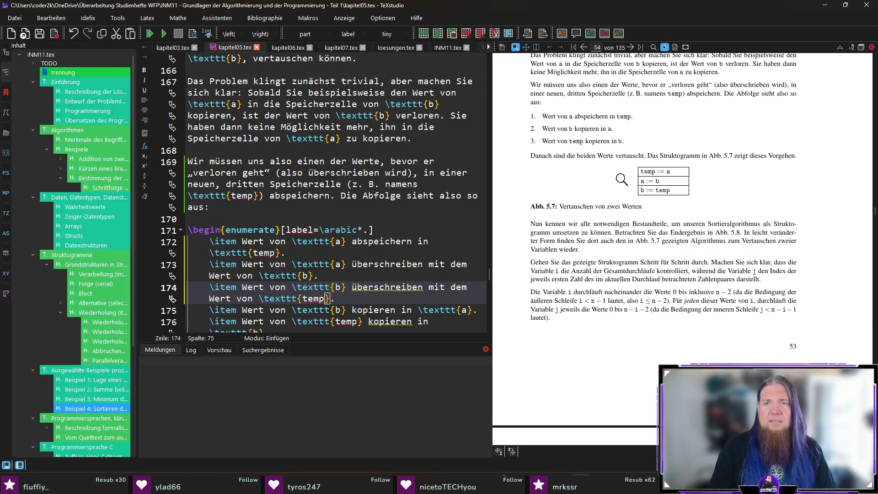
Step: Delete the old copying steps 2 and 3, save the file and recompile
{"action": "left_click", "coordinate": [448, 317], "text": "shift"}
{"action": "key", "text": "Delete"}
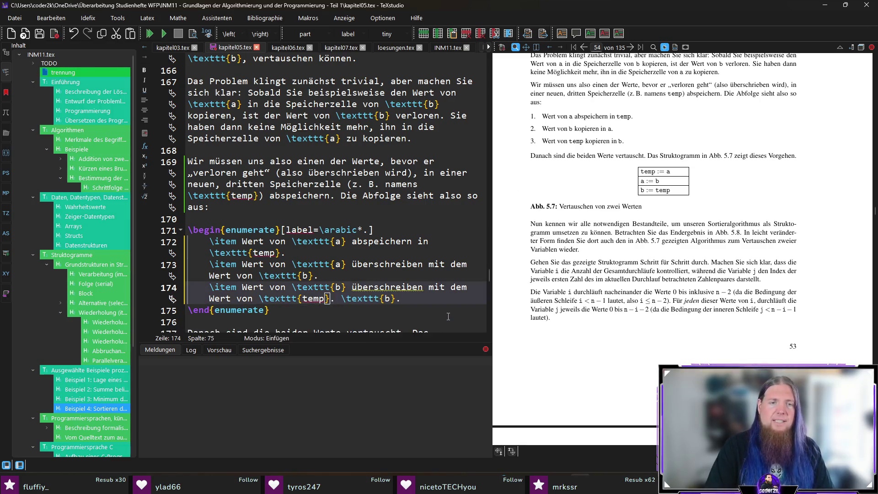
{"action": "key", "text": "shift+End"}
{"action": "key", "text": "Delete"}
{"action": "key", "text": "ctrl+s"}
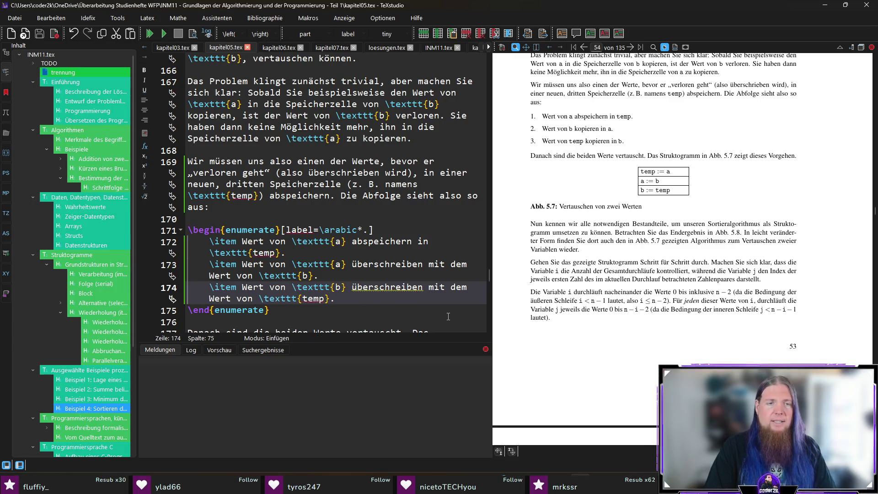
{"action": "key", "text": "F5"}
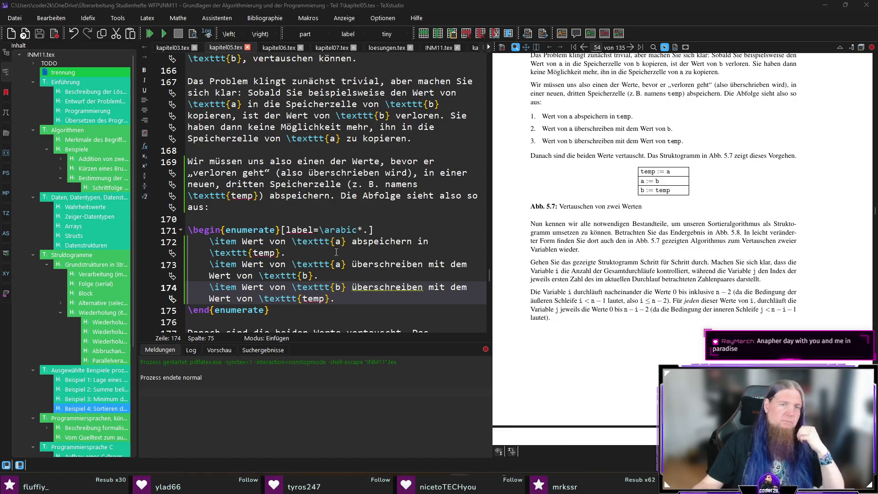
Step: Select 'abspeichern in' in the first swap step for replacement
{"action": "left_click_drag", "start_coordinate": [353, 241], "coordinate": [429, 241]}
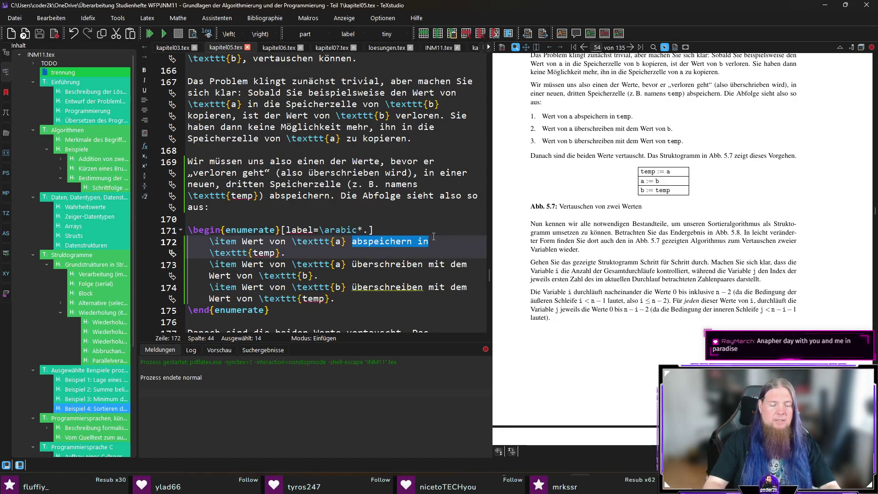
Step: Reword the first swap step to 'Wert von a nach temp kopieren'
{"action": "type", "text": "nach"}
{"action": "left_click", "coordinate": [450, 241]}
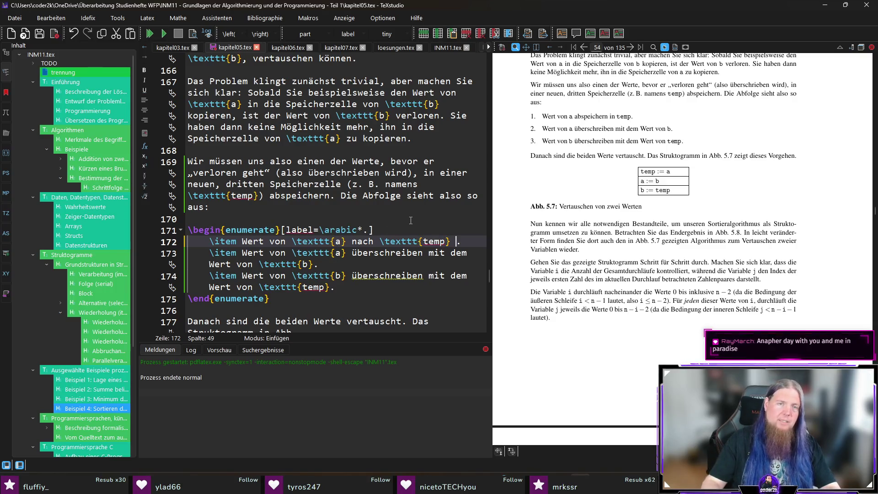
{"action": "type", "text": "kopieren"}
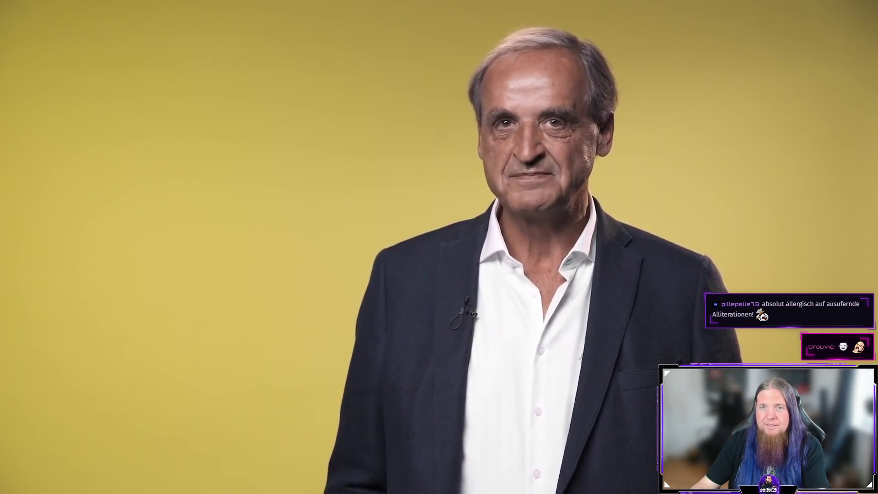
Step: Sync the editor to the paragraph on how loop variables i and j traverse the array
{"action": "scroll", "coordinate": [684, 245], "scroll_direction": "down", "scroll_amount": 5}
{"action": "scroll", "coordinate": [684, 246], "scroll_direction": "up", "scroll_amount": 3}
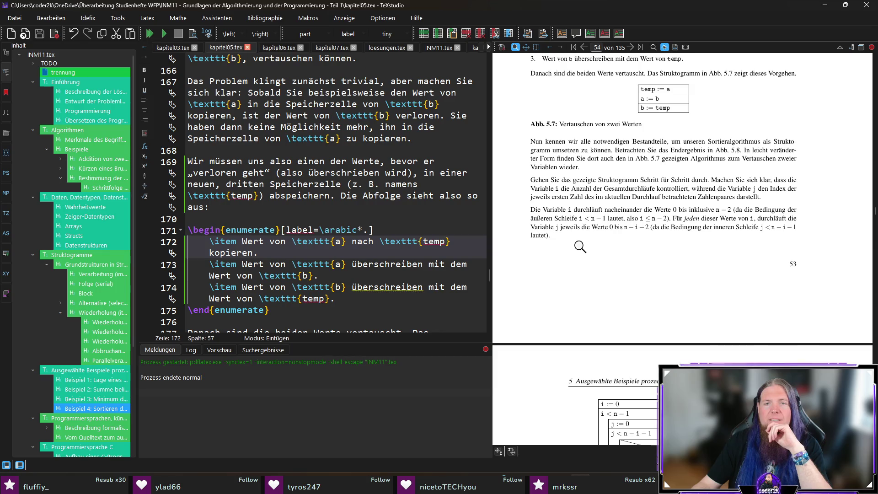
{"action": "left_click", "coordinate": [567, 227], "text": "ctrl"}
Step: Italicise the word 'jeweils' in the loop-variable paragraph
{"action": "double_click", "coordinate": [210, 264]}
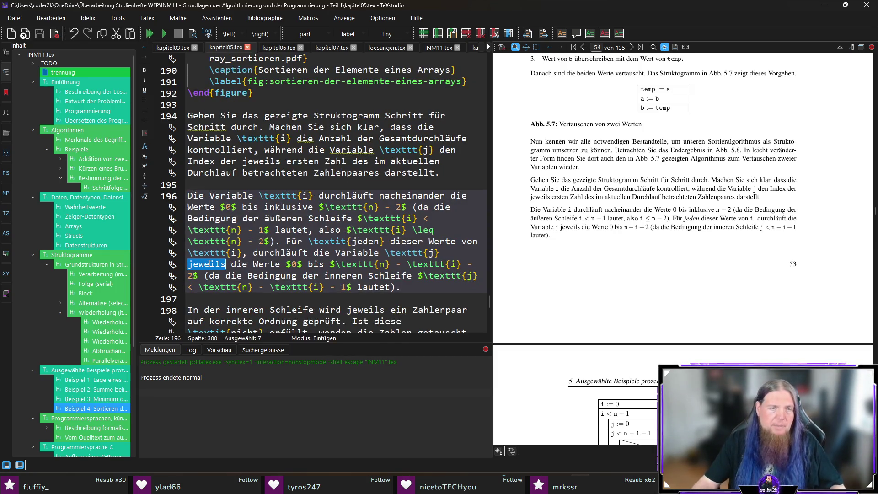
{"action": "key", "text": "ctrl+shift+t"}
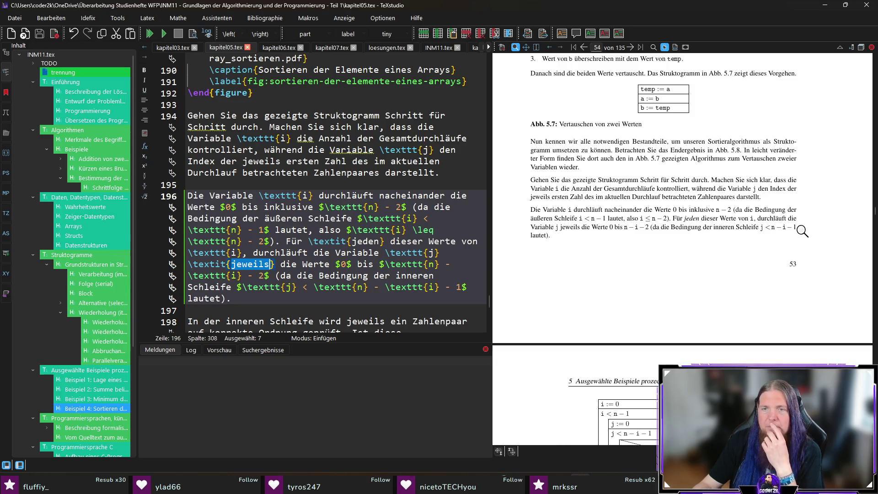
{"action": "scroll", "coordinate": [574, 251], "scroll_direction": "down", "scroll_amount": 3}
{"action": "scroll", "coordinate": [574, 250], "scroll_direction": "down", "scroll_amount": 2}
{"action": "scroll", "coordinate": [567, 277], "scroll_direction": "down", "scroll_amount": 1}
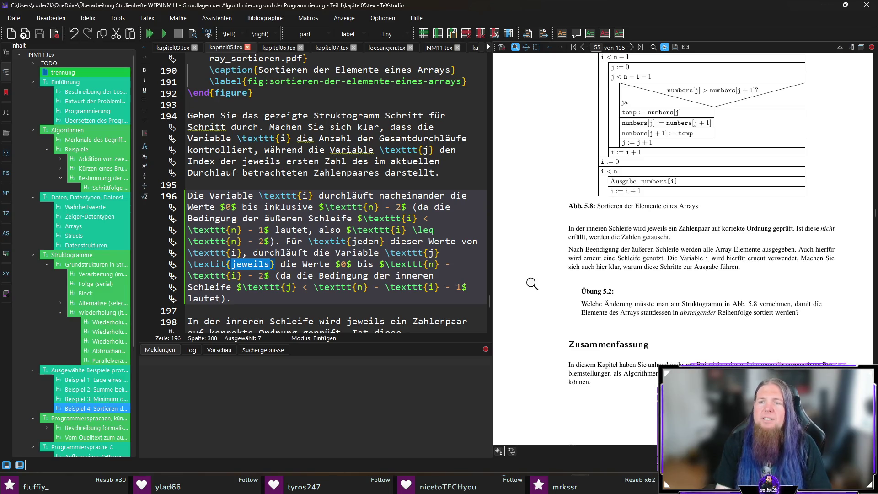
Step: Reword the swap sentence to 'Wird diese nicht eingehalten' and recompile the PDF
{"action": "left_click", "coordinate": [799, 227], "text": "ctrl"}
{"action": "double_click", "coordinate": [359, 264]}
{"action": "type", "text": "Wird"}
{"action": "key", "text": "ctrl+Right"}
{"action": "key", "text": "ctrl+Right"}
{"action": "key", "text": "ctrl+Right"}
{"action": "key", "text": "Right"}
{"action": "key", "text": "ctrl+shift+Right"}
{"action": "type", "text": "eingehalten"}
{"action": "key", "text": "F5"}
{"action": "left_click", "coordinate": [355, 286]}
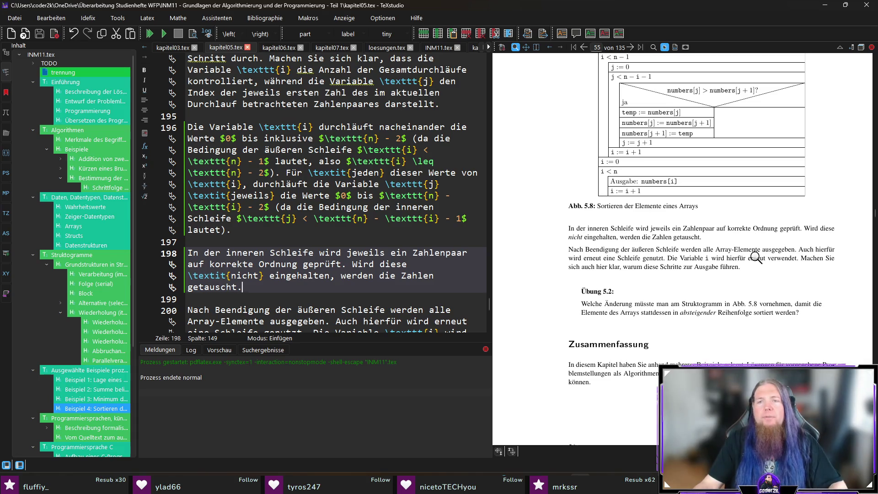
Step: Replace 'erneut' with 'wieder' and shorten 'hierfür' to 'hier' in the output-loop paragraph
{"action": "left_click", "coordinate": [611, 255], "text": "ctrl"}
{"action": "key", "text": "ctrl+shift+Right"}
{"action": "type", "text": "wiederverwendet. Machen Sie sich auch hier"}
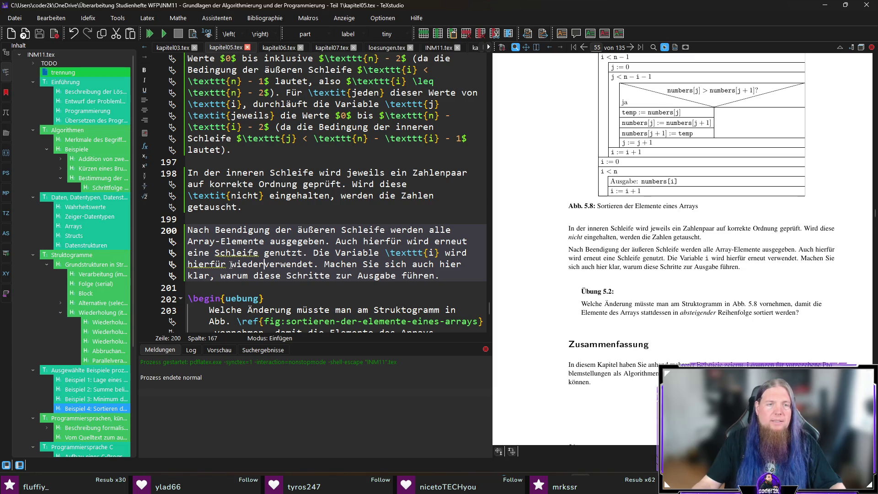
{"action": "left_click_drag", "start_coordinate": [227, 264], "coordinate": [222, 265]}
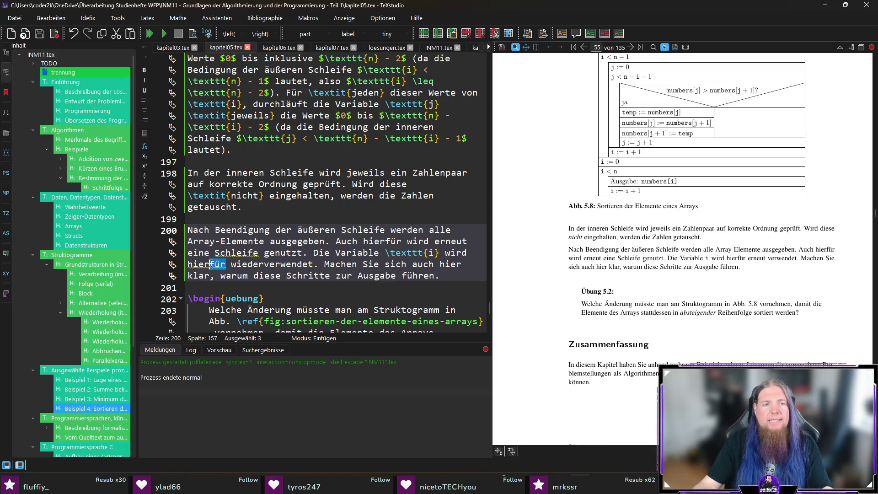
{"action": "key", "text": "BackSpace"}
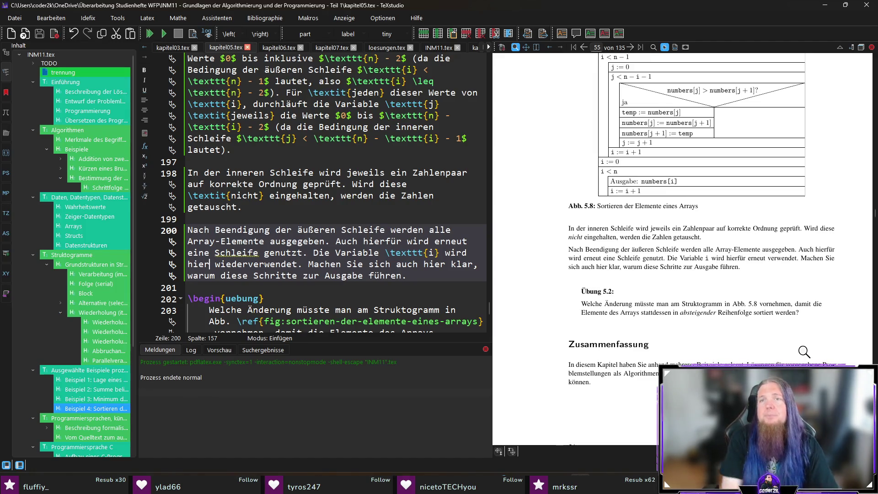
Step: Go to the source of the 'Alternative (selective choice)' subsection in kapitel04.tex
{"action": "scroll", "coordinate": [676, 153], "scroll_direction": "up", "scroll_amount": 2}
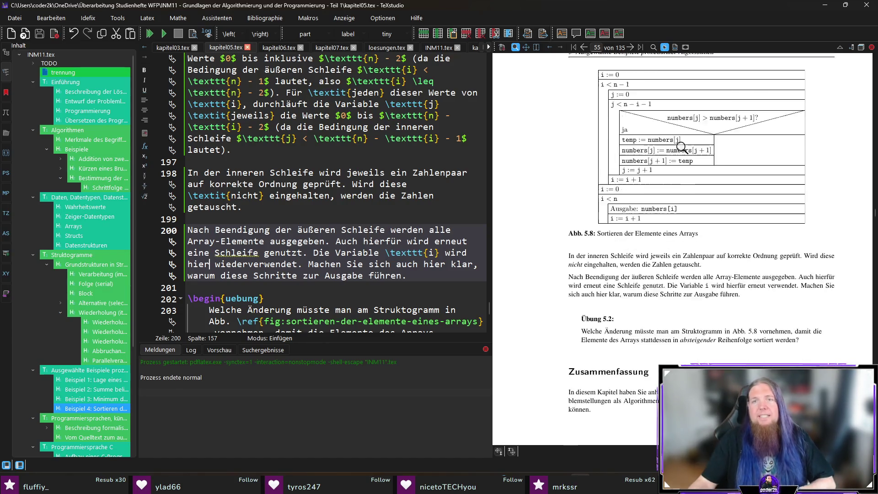
{"action": "mouse_move", "coordinate": [674, 151]}
{"action": "left_mouse_down"}
{"action": "mouse_move", "coordinate": [769, 137]}
{"action": "mouse_move", "coordinate": [695, 149]}
{"action": "left_mouse_up"}
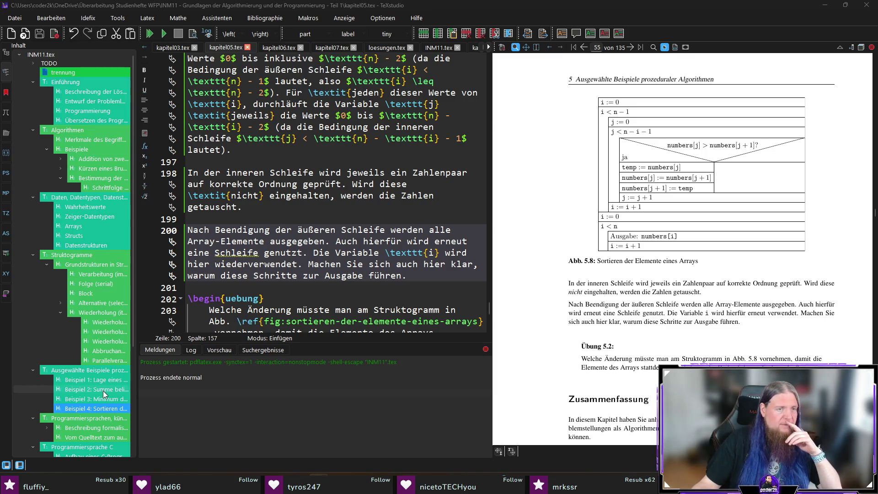
{"action": "scroll", "coordinate": [87, 366], "scroll_direction": "down", "scroll_amount": 3}
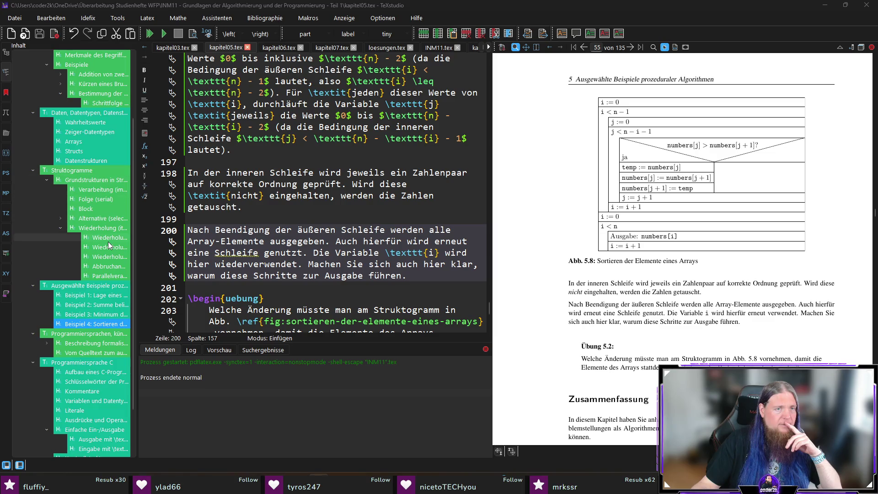
{"action": "left_click", "coordinate": [101, 219]}
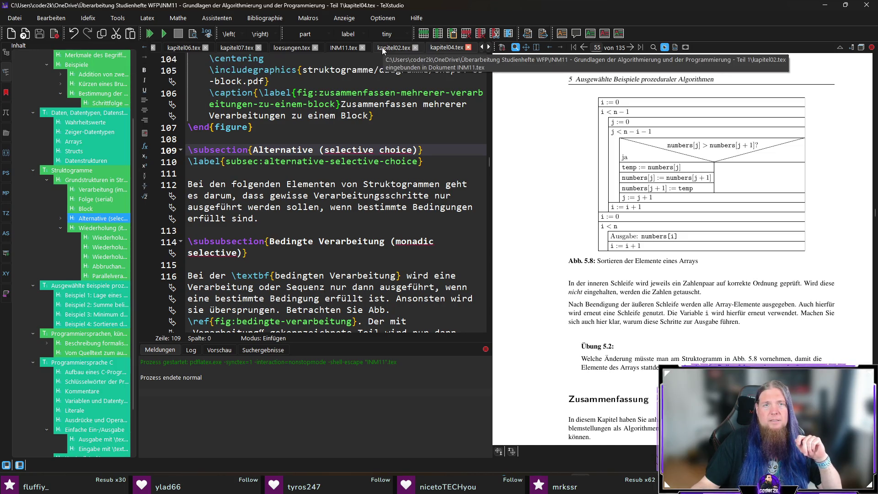
{"action": "left_click", "coordinate": [489, 48]}
{"action": "left_click", "coordinate": [481, 48]}
{"action": "left_click", "coordinate": [481, 48]}
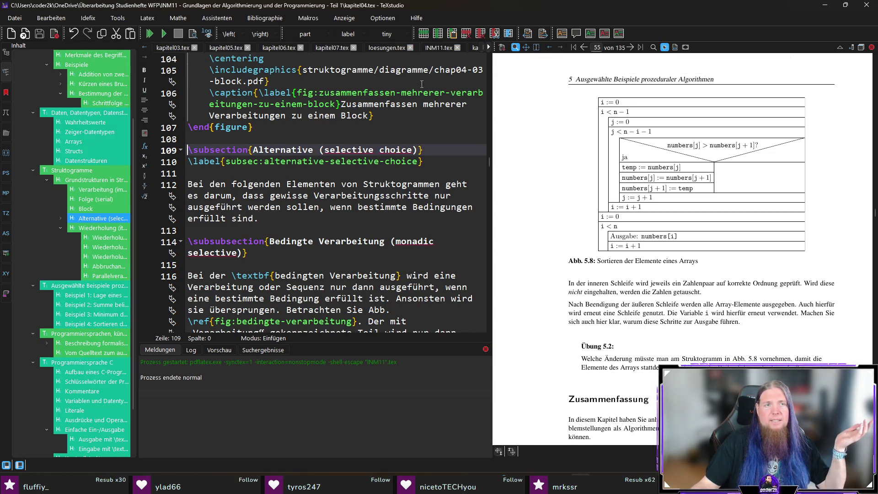
{"action": "scroll", "coordinate": [168, 48], "scroll_direction": "down", "scroll_amount": 2}
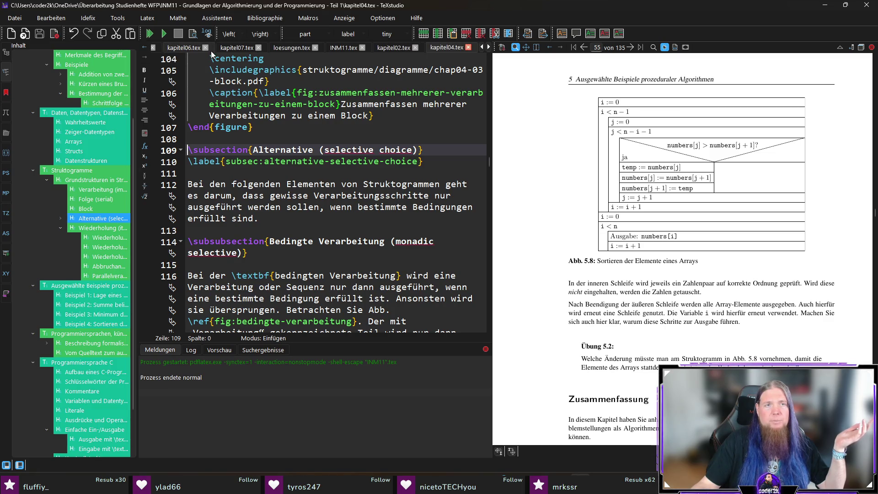
{"action": "scroll", "coordinate": [196, 47], "scroll_direction": "up", "scroll_amount": 1}
{"action": "left_click", "coordinate": [182, 48]}
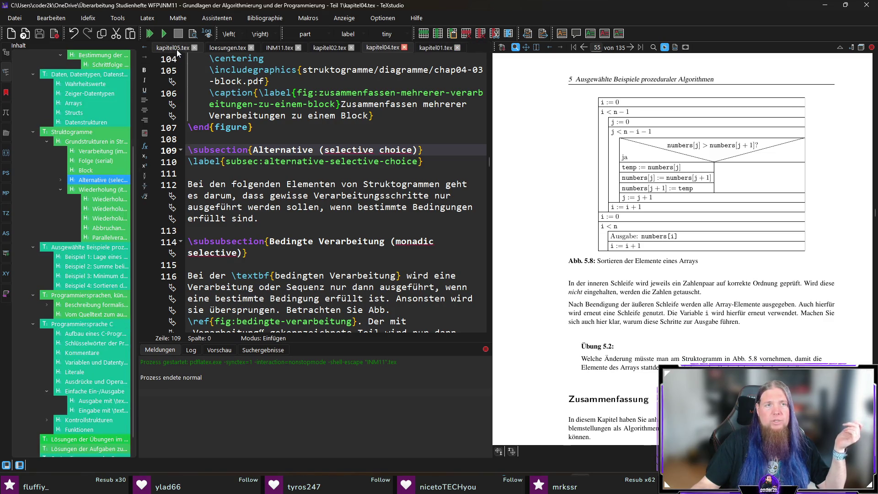
{"action": "left_click", "coordinate": [419, 278]}
Step: In INM11.tex, start a new \item after the table: 'Um das Array in absteigender Reihenfolge zu sortieren…'
{"action": "scroll", "coordinate": [94, 344], "scroll_direction": "down", "scroll_amount": 1}
{"action": "left_click", "coordinate": [105, 420]}
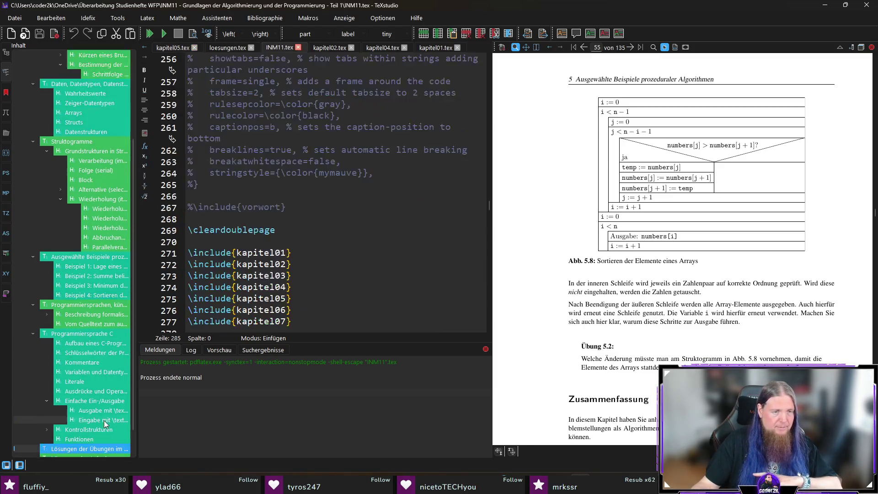
{"action": "scroll", "coordinate": [320, 274], "scroll_direction": "down", "scroll_amount": 20}
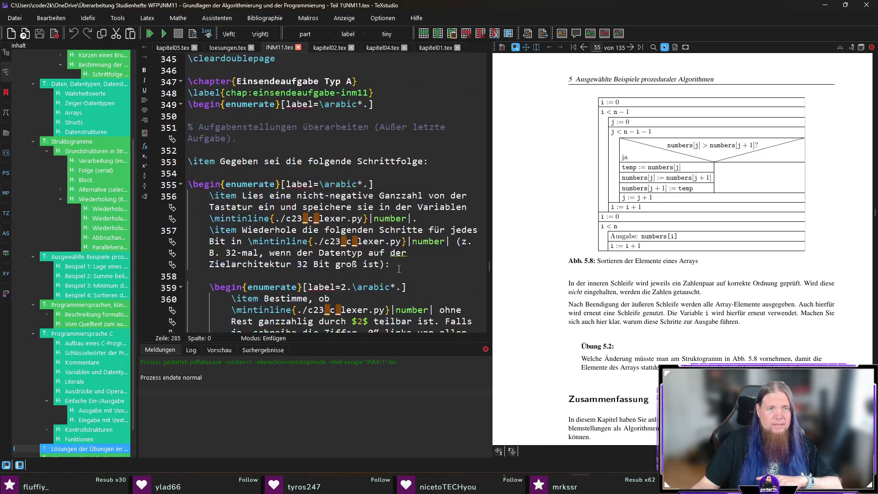
{"action": "scroll", "coordinate": [396, 287], "scroll_direction": "up", "scroll_amount": 5}
{"action": "scroll", "coordinate": [337, 234], "scroll_direction": "down", "scroll_amount": 3}
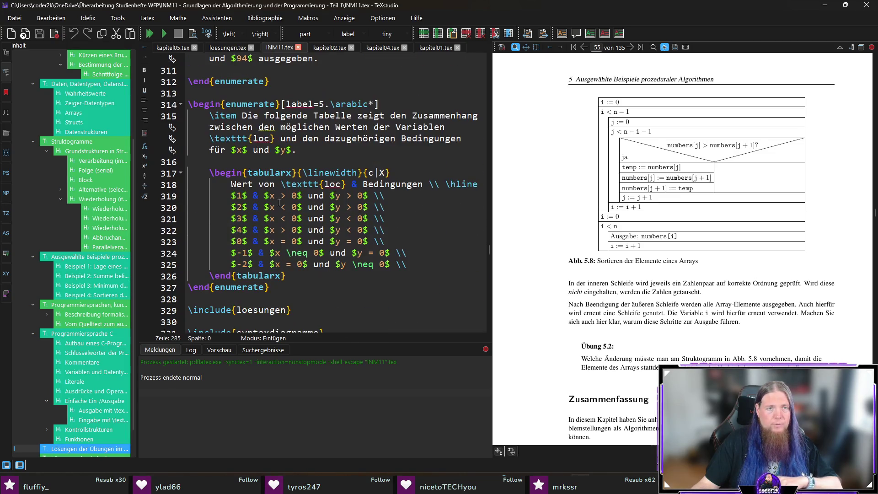
{"action": "left_click", "coordinate": [285, 274]}
{"action": "key", "text": "Return"}
{"action": "key", "text": "Return"}
{"action": "type", "text": "\\i"}
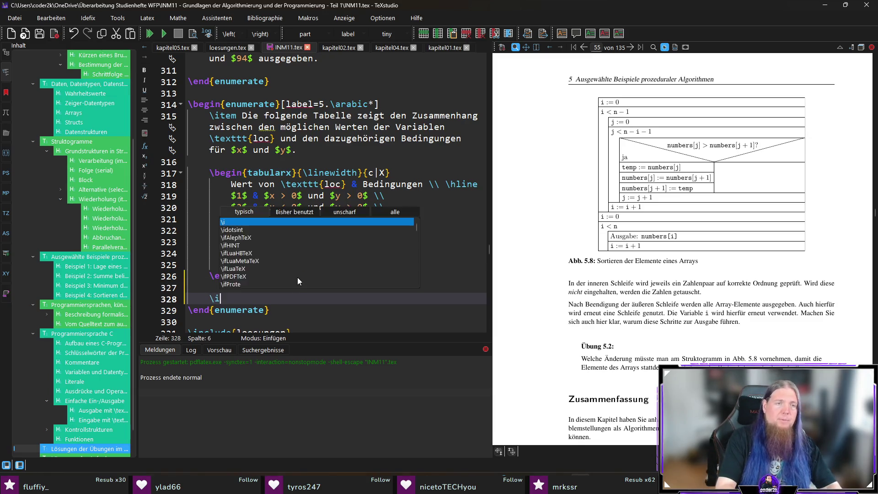
{"action": "type", "text": "tem Um das Array in auf"}
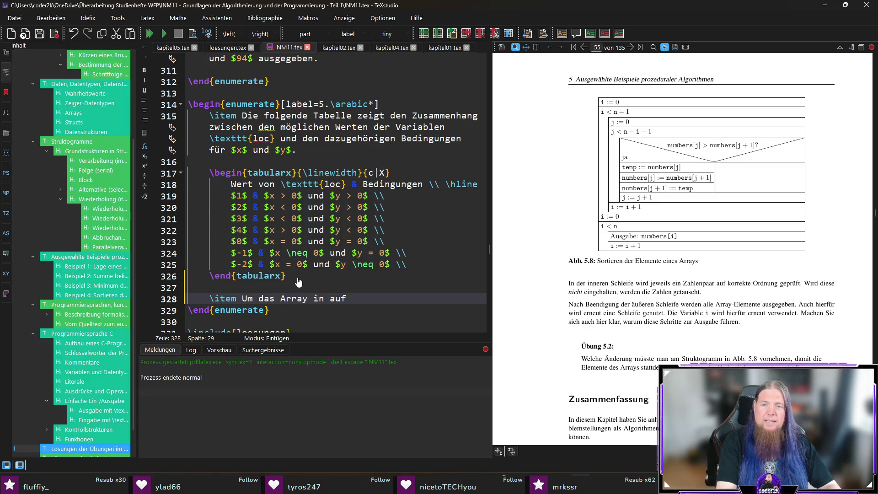
{"action": "type", "text": "bsteigender Reihenfolge zu sortieren, müsste "}
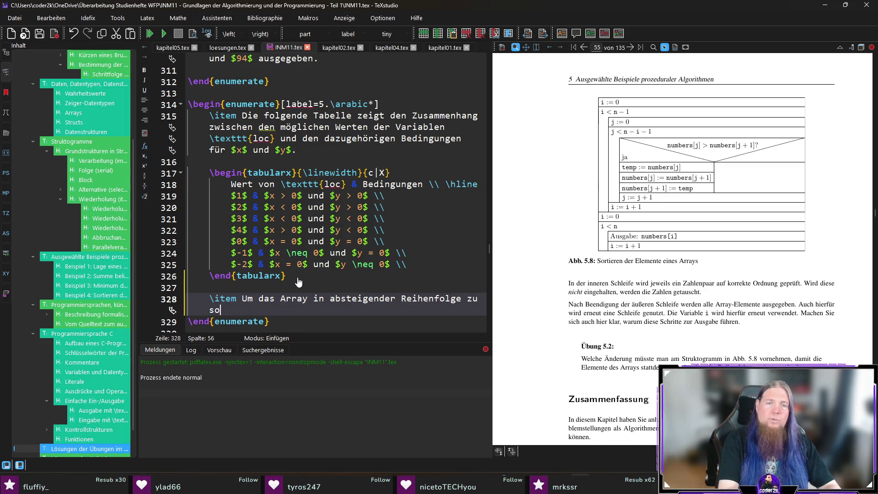
{"action": "type", "text": "lediglich die Bedingung der bedingt"}
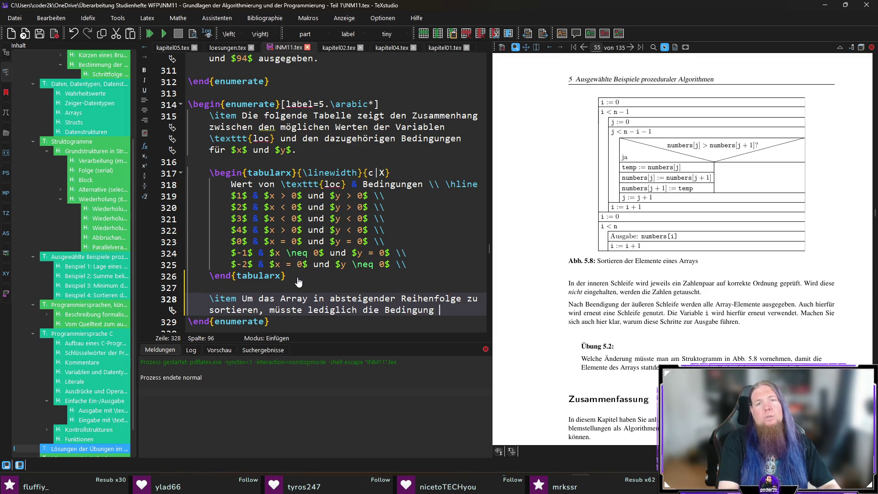
{"action": "type", "text": "en Verarbe"}
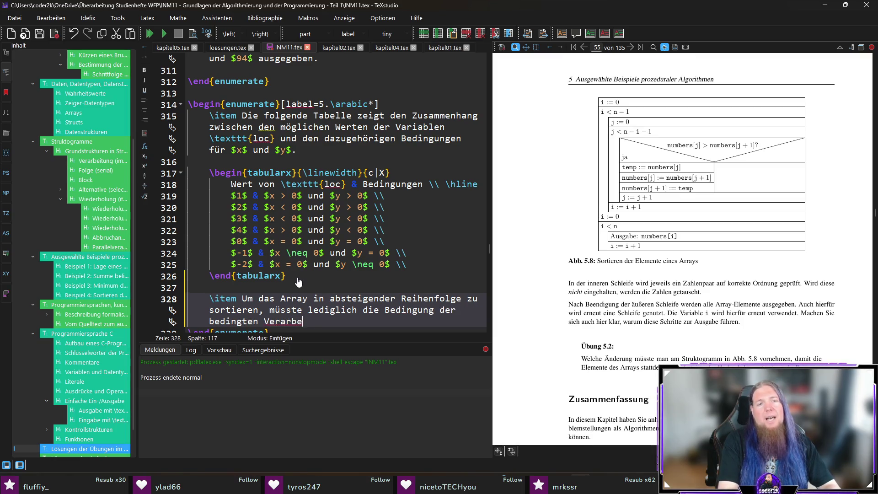
{"action": "type", "text": "itung von „$$"}
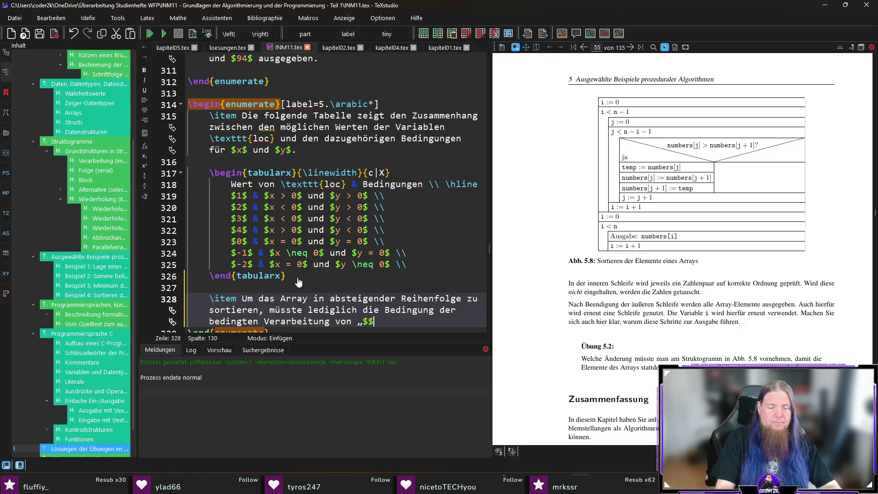
Step: Write the inline expression \texttt{numbers}[\texttt{j}] inside the math delimiters
{"action": "key", "text": "Left"}
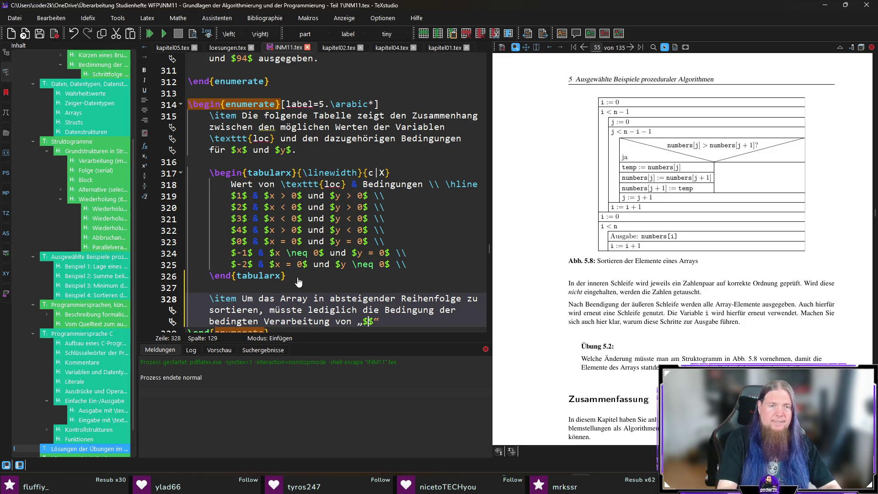
{"action": "type", "text": "`\\"}
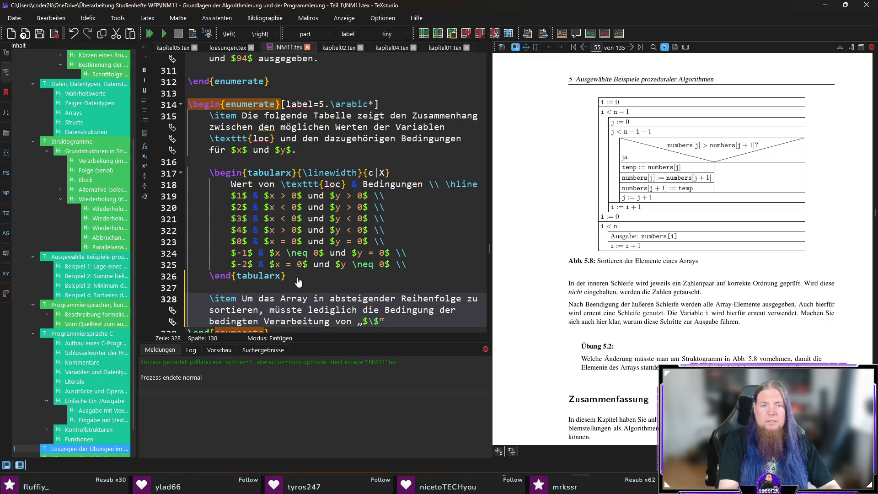
{"action": "key", "text": "BackSpace"}
{"action": "key", "text": "BackSpace"}
{"action": "type", "text": "extt"}
{"action": "type", "text": "t{num"}
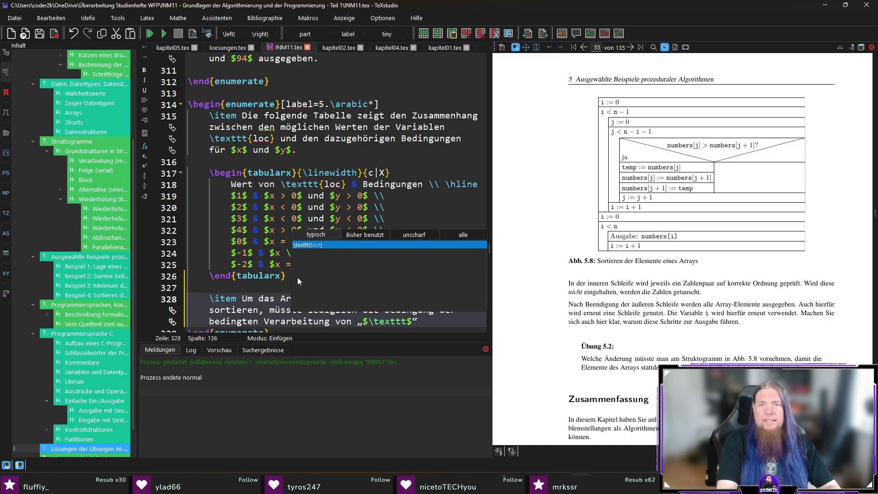
{"action": "type", "text": "bers"}
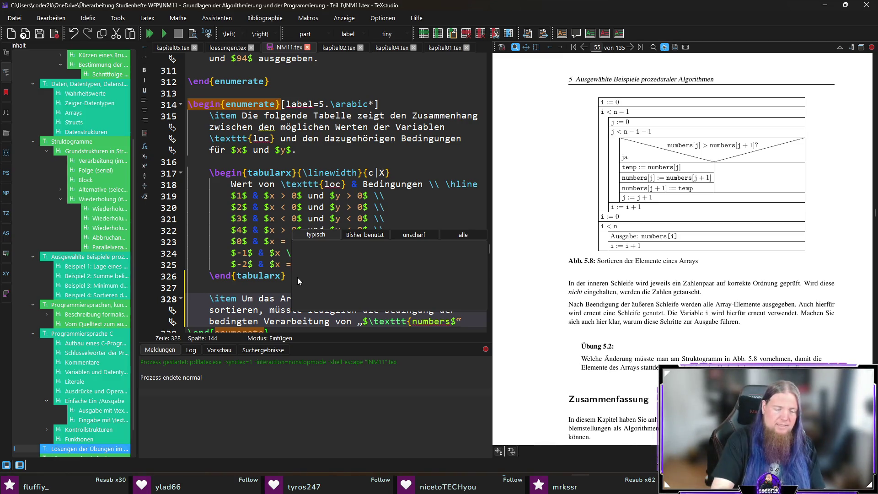
{"action": "type", "text": "}"}
{"action": "type", "text": "["}
{"action": "type", "text": "\te"}
{"action": "type", "text": "xt"}
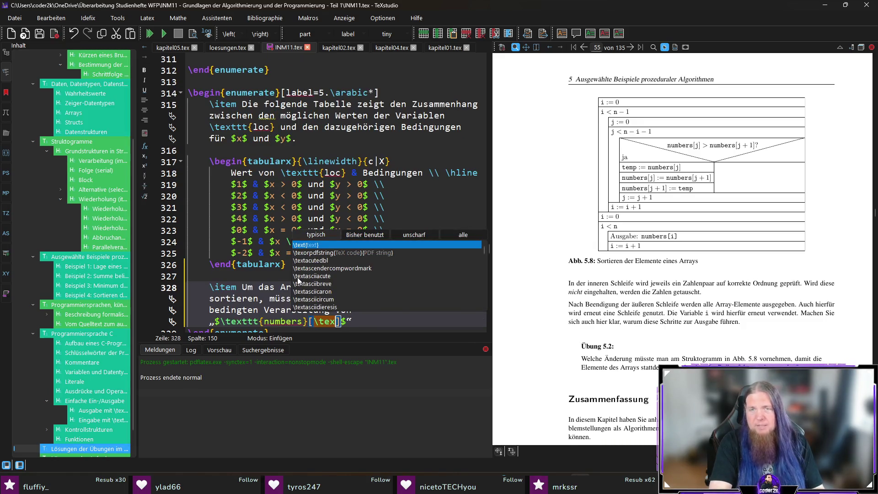
{"action": "type", "text": "tt"}
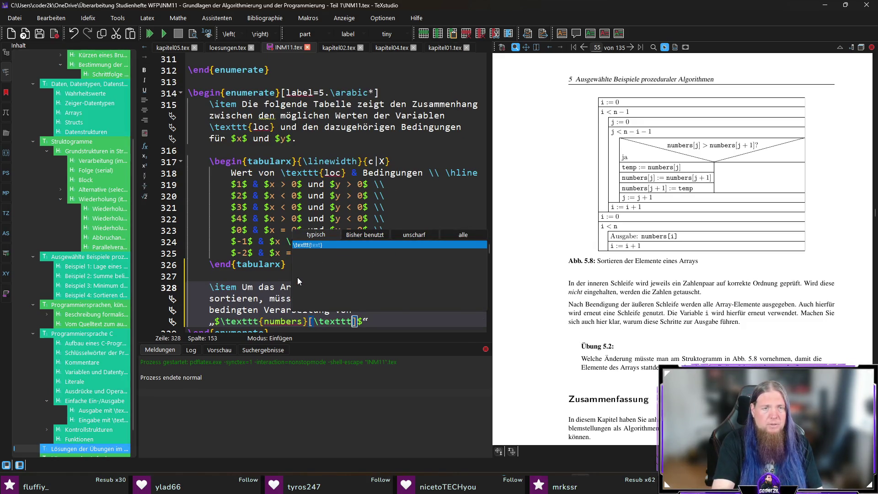
{"action": "type", "text": "{j}"}
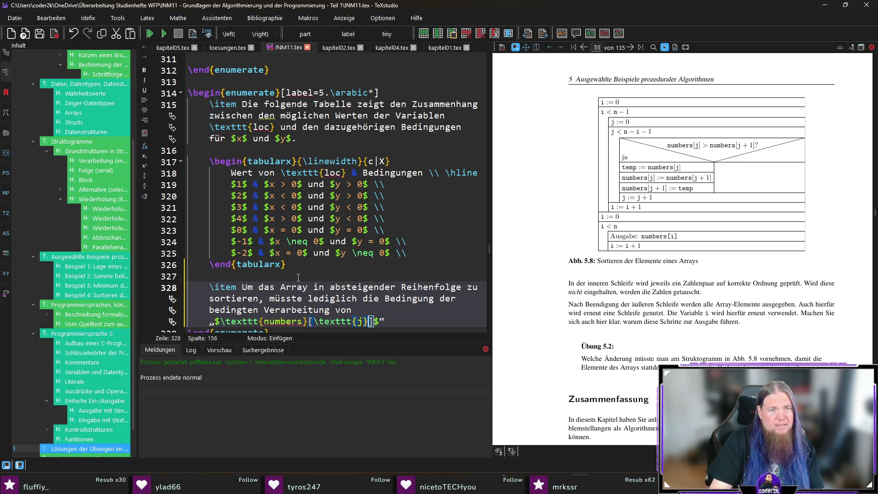
{"action": "scroll", "coordinate": [298, 278], "scroll_direction": "down", "scroll_amount": 1}
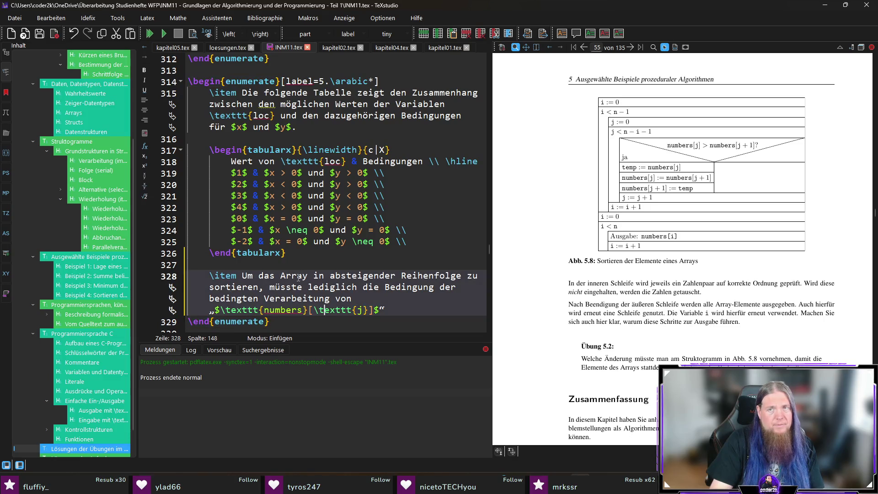
Step: Wrap the brackets in \left[ … \right] and add a '>' comparison
{"action": "type", "text": "\\left"}
{"action": "key", "text": "Return"}
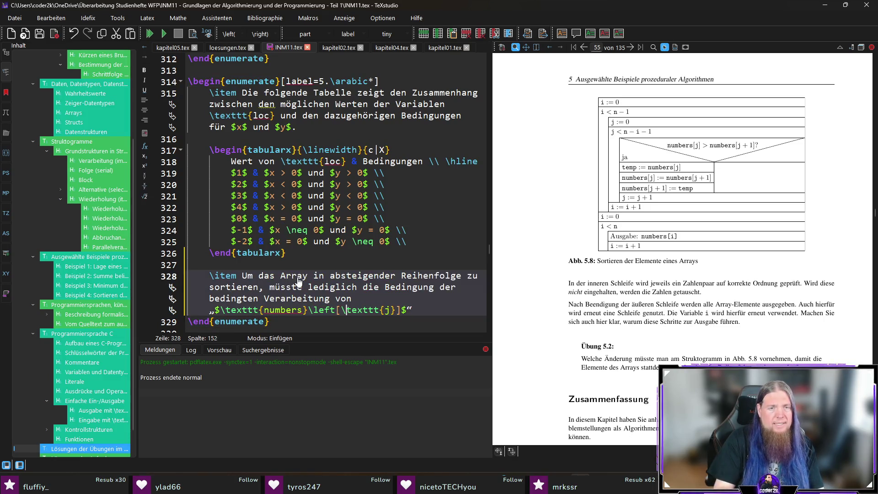
{"action": "type", "text": "\\right"}
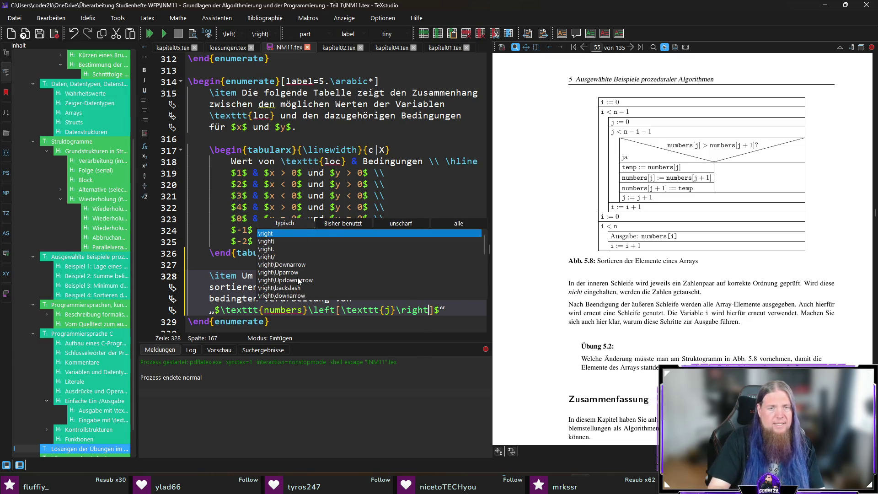
{"action": "key", "text": "Return"}
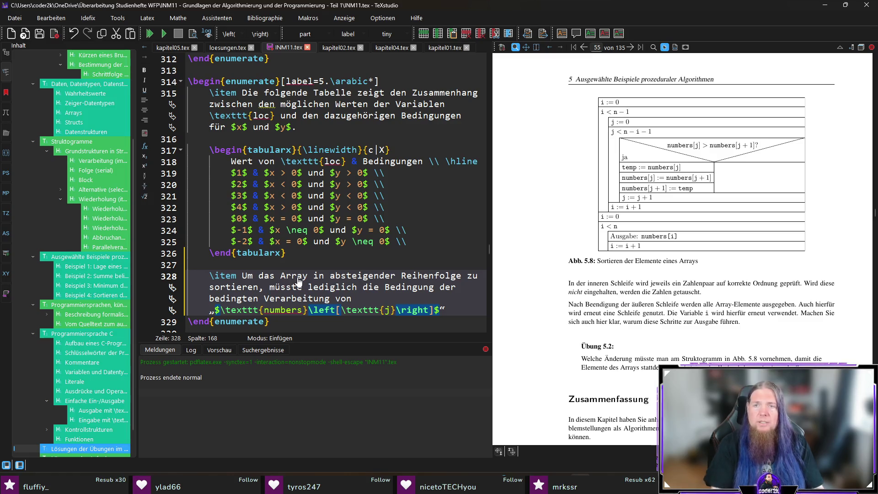
{"action": "type", "text": ">"}
Step: Complete the condition as numbers[j] > numbers[j + 1] and end the sentence with '?'
{"action": "key", "text": "Left"}
{"action": "key", "text": "Left"}
{"action": "key", "text": "ctrl+shift+Left"}
{"action": "key", "text": "ctrl+shift+Left"}
{"action": "key", "text": "ctrl+shift+Left"}
{"action": "key", "text": "ctrl+c"}
{"action": "key", "text": "Right"}
{"action": "key", "text": "Right"}
{"action": "key", "text": "Right"}
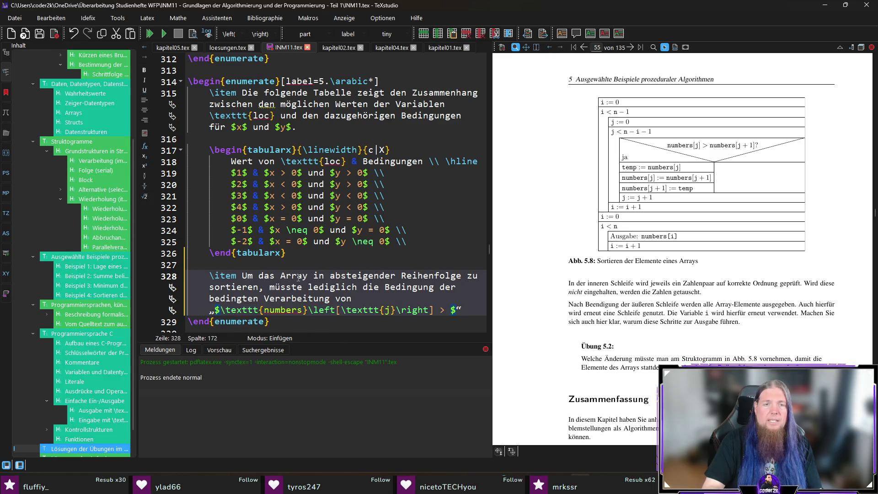
{"action": "key", "text": "ctrl+v"}
{"action": "key", "text": "Left"}
{"action": "key", "text": "Left"}
{"action": "key", "text": "Left"}
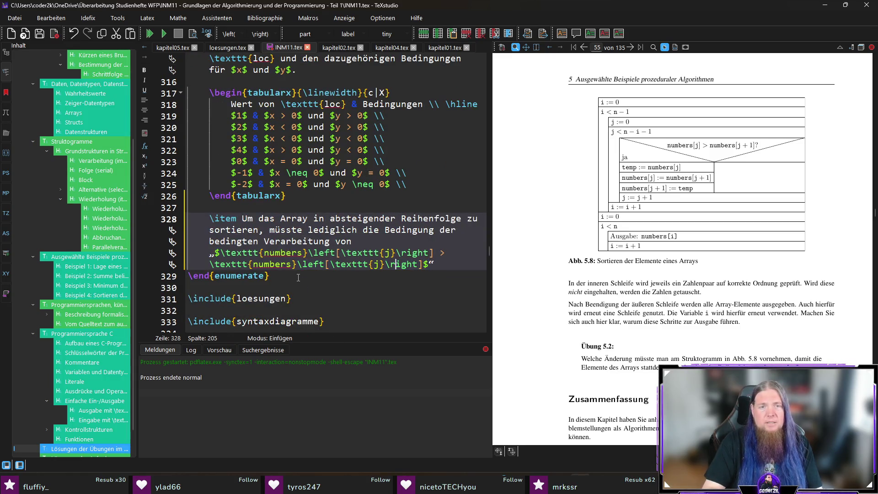
{"action": "type", "text": "+ 1"}
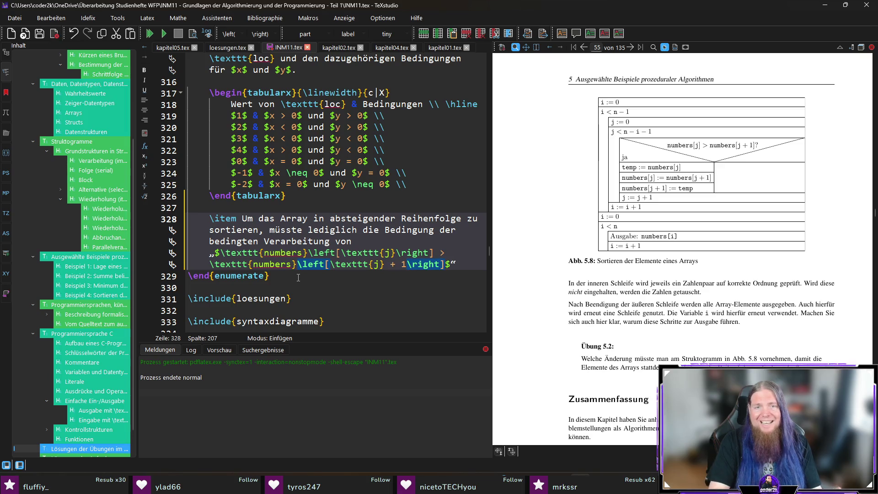
{"action": "key", "text": "Right"}
{"action": "key", "text": "Right"}
{"action": "key", "text": "Right"}
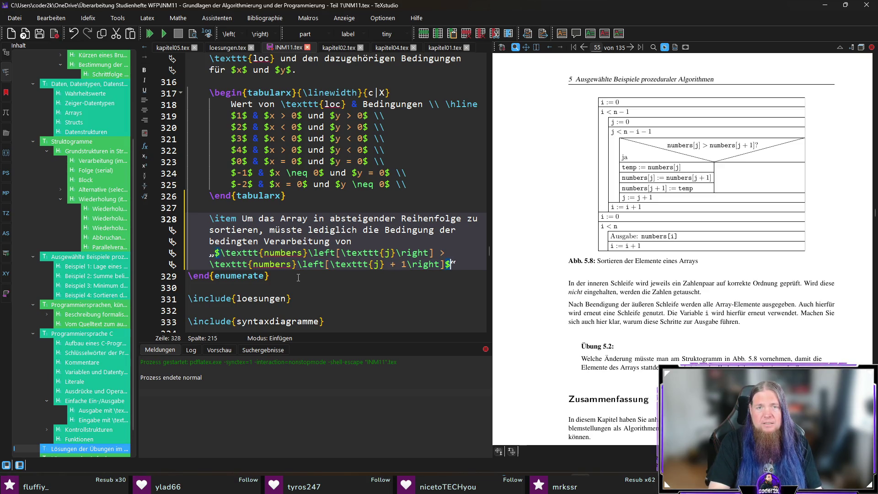
{"action": "type", "text": "?"}
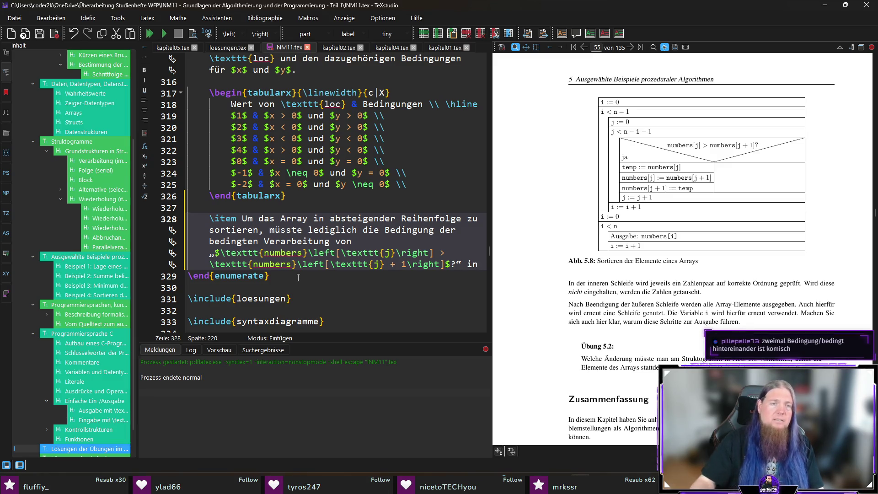
Step: Paste a copy of the quoted condition after 'in' and follow it with 'geändert werden'
{"action": "left_click_drag", "start_coordinate": [210, 252], "coordinate": [463, 265]}
{"action": "left_click", "coordinate": [482, 266]}
{"action": "key", "text": "ctrl+v"}
{"action": "type", "text": "geänd"}
{"action": "key", "text": "BackSpace"}
{"action": "type", "text": "erden"}
Step: Change the copied '>' to '<', add 'Der Rest des Programms müsste nicht verändert werden.', and recompile
{"action": "left_click", "coordinate": [446, 253]}
{"action": "key", "text": "BackSpace"}
{"action": "type", "text": "<"}
{"action": "key", "text": "F5"}
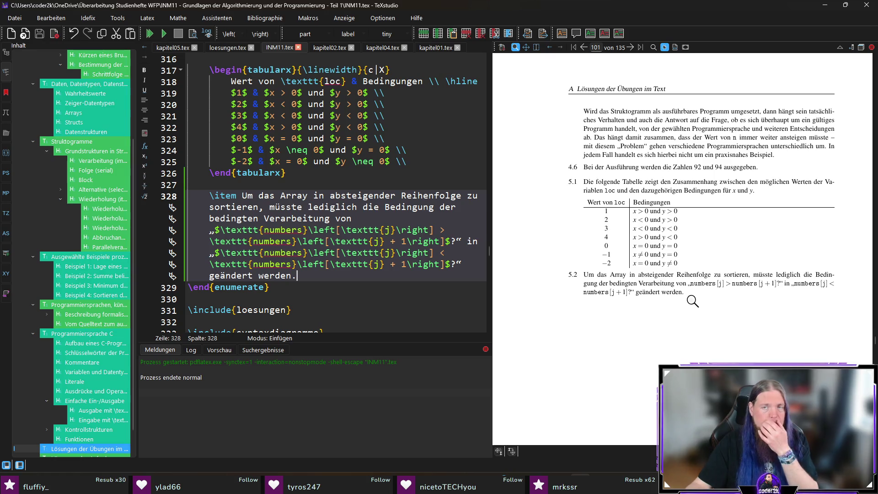
{"action": "type", "text": "Der"}
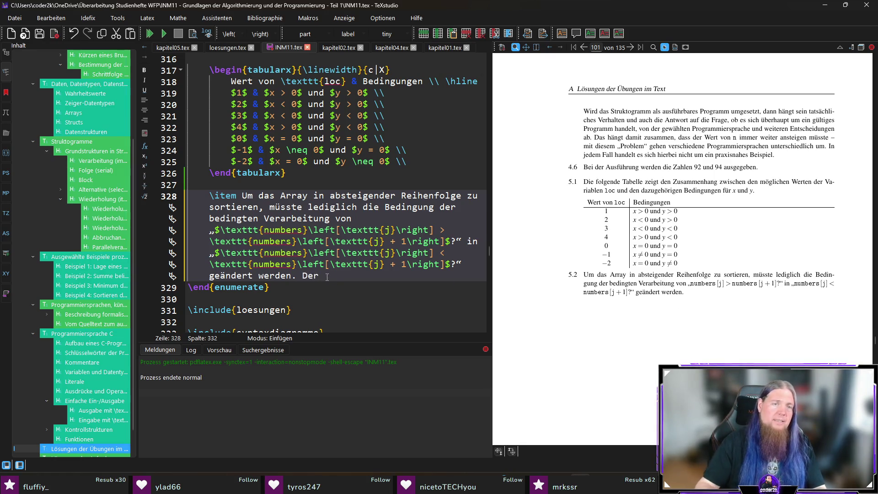
{"action": "type", "text": " Rest des Programms müsste nic"}
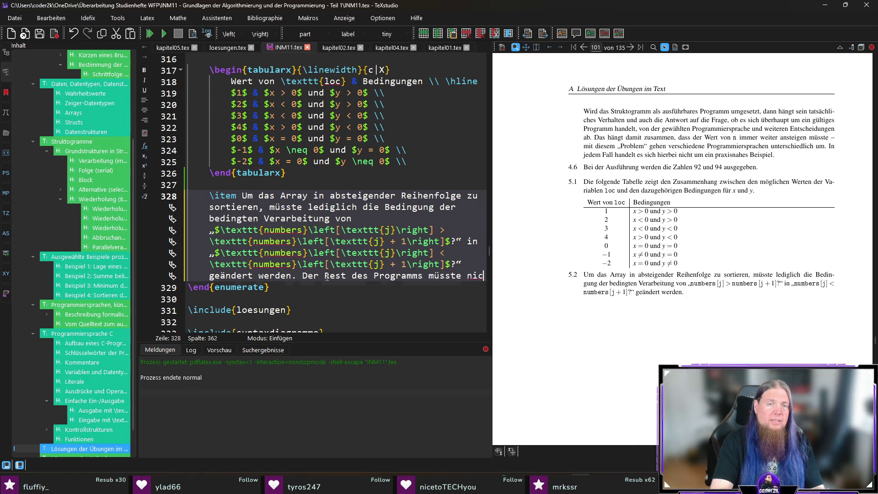
{"action": "type", "text": "ht verändert werden."}
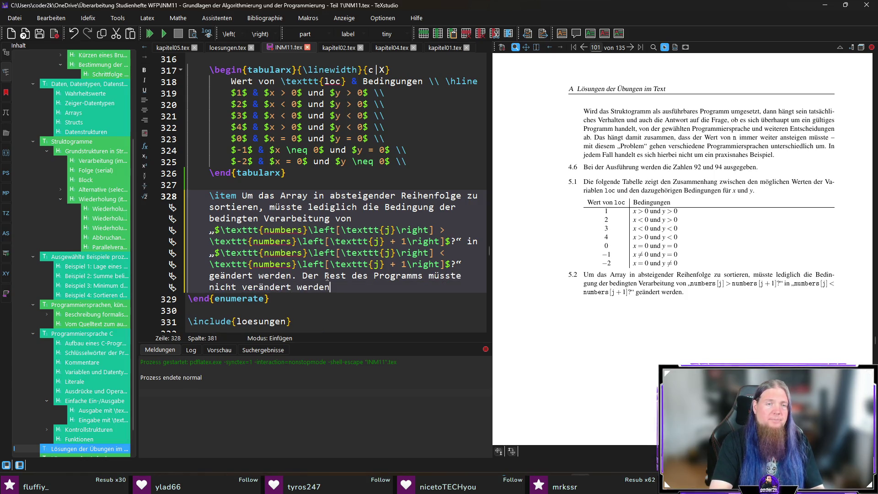
{"action": "key", "text": "F5"}
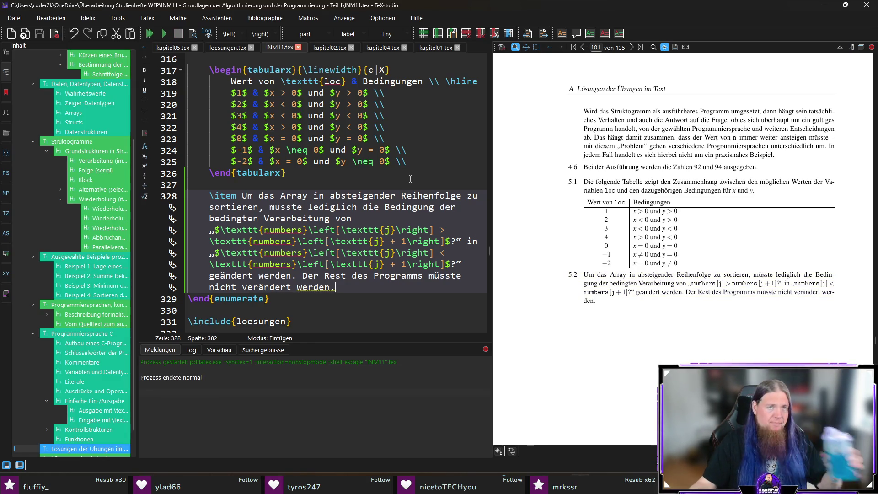
{"action": "left_click", "coordinate": [166, 48]}
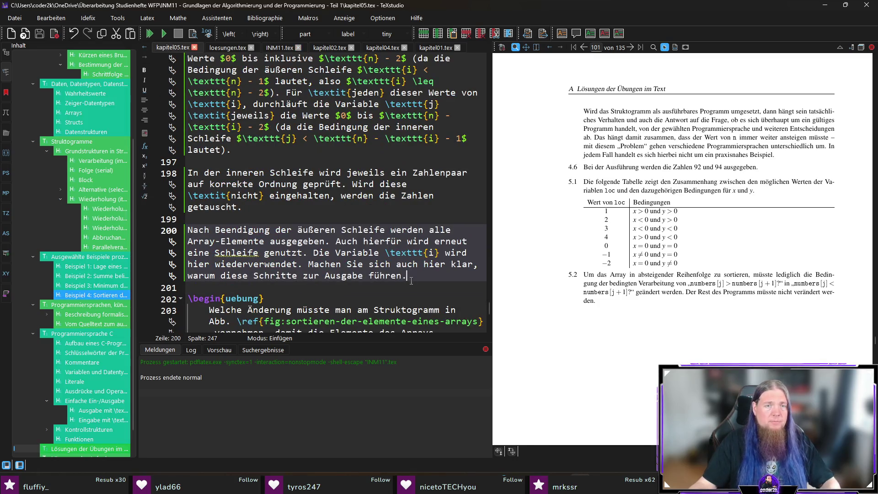
Step: Sync the preview to the output-loop paragraph and magnify the Abb. 5.8 sorting structogram on page 54
{"action": "left_click", "coordinate": [398, 274]}
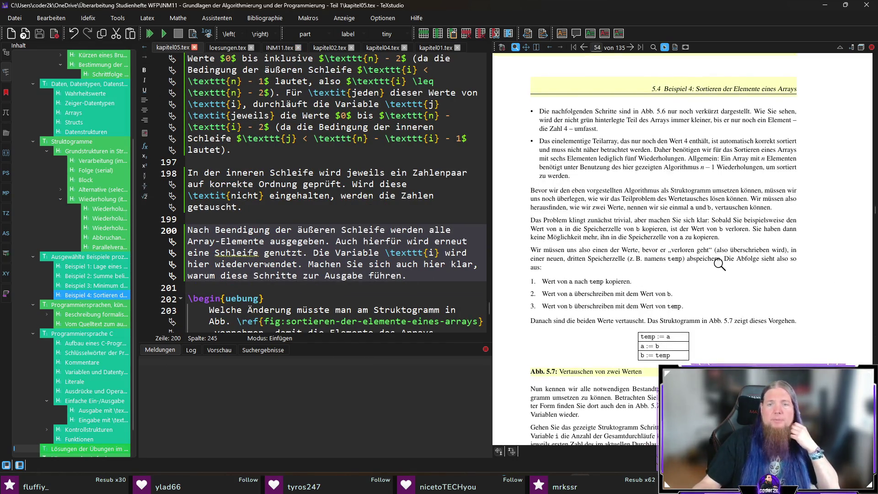
{"action": "scroll", "coordinate": [718, 265], "scroll_direction": "down", "scroll_amount": 4}
{"action": "scroll", "coordinate": [688, 250], "scroll_direction": "down", "scroll_amount": 2}
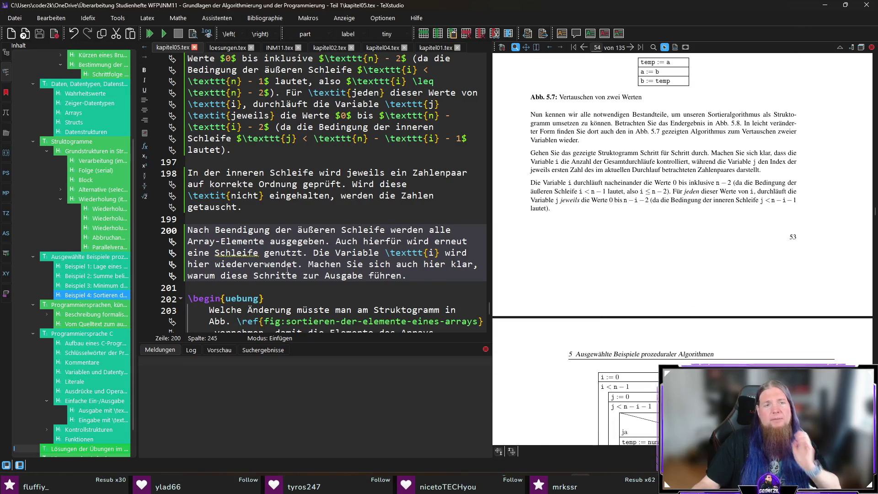
{"action": "scroll", "coordinate": [392, 280], "scroll_direction": "down", "scroll_amount": 1}
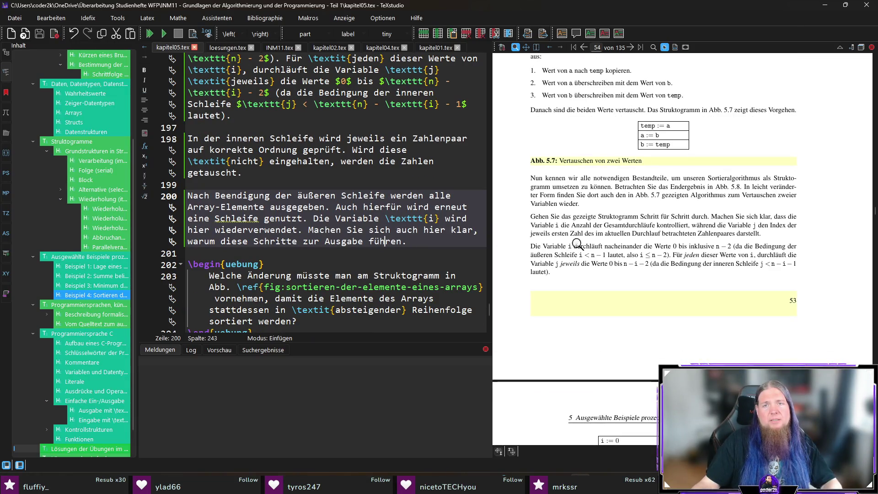
{"action": "scroll", "coordinate": [717, 255], "scroll_direction": "down", "scroll_amount": 3}
{"action": "scroll", "coordinate": [717, 254], "scroll_direction": "down", "scroll_amount": 4}
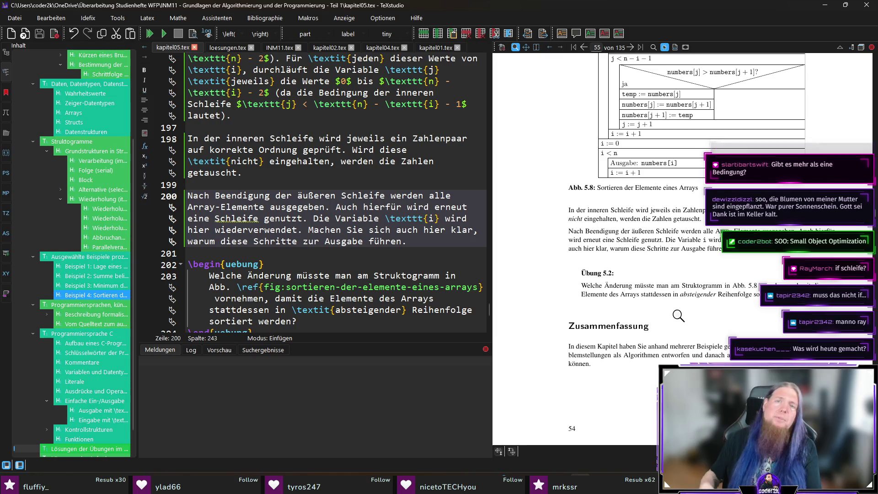
{"action": "scroll", "coordinate": [679, 316], "scroll_direction": "up", "scroll_amount": 3}
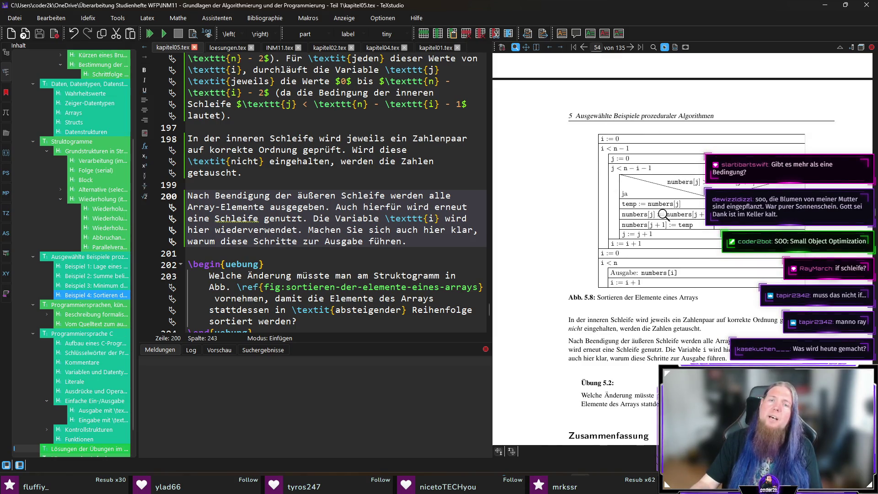
{"action": "left_click_drag", "start_coordinate": [714, 186], "coordinate": [713, 186]}
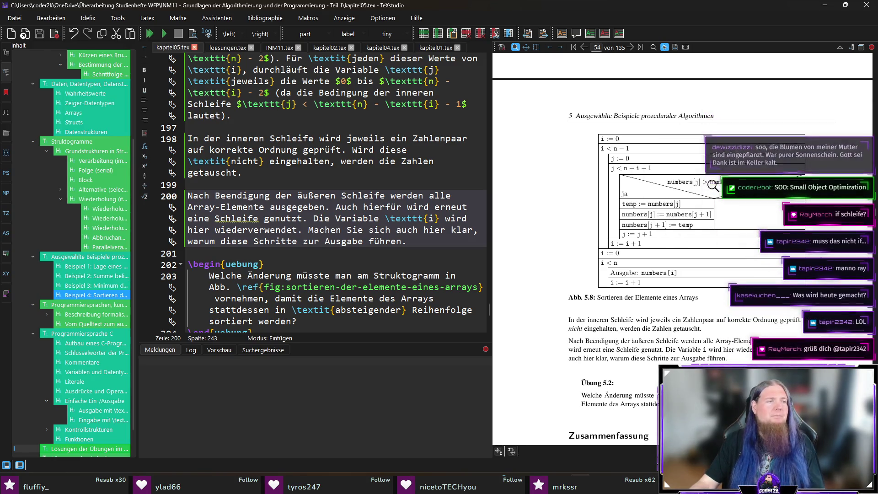